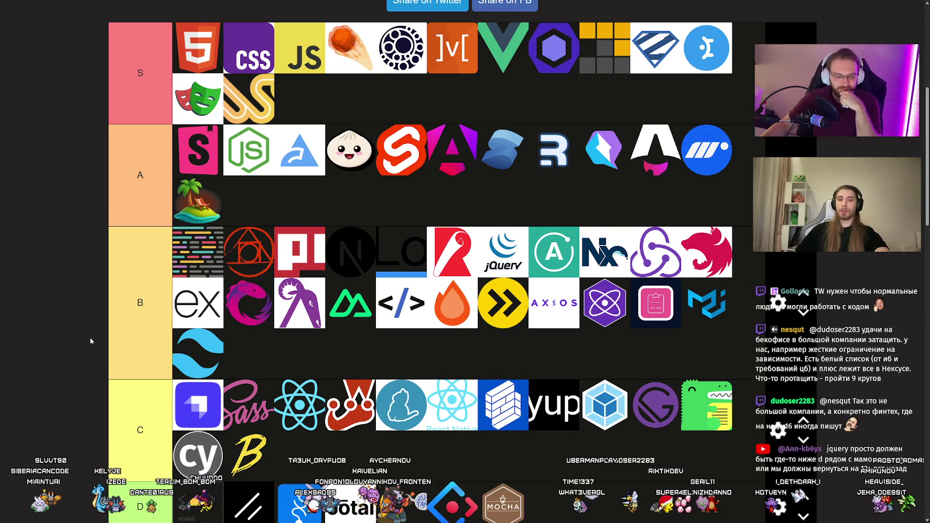
Drag the octopus logo from the pool into tier B
scroll(89, 337, down, 5)
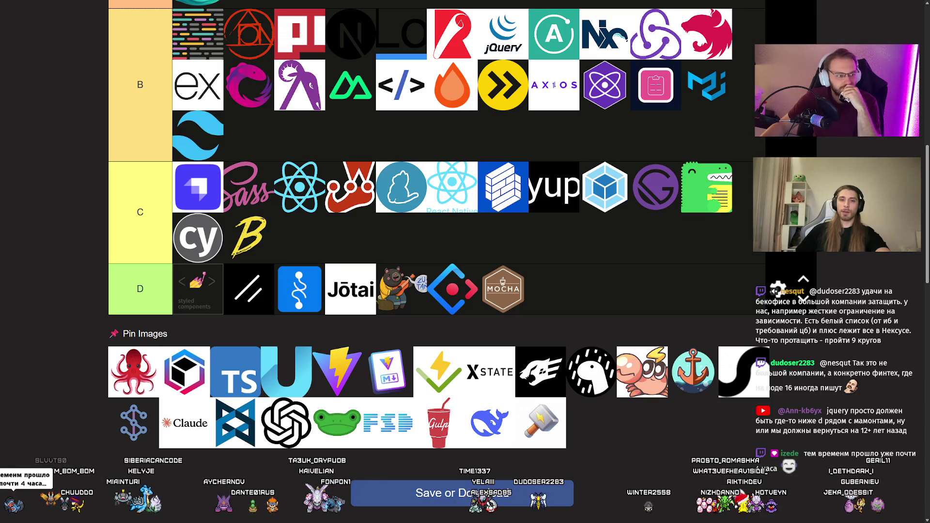
click(140, 212)
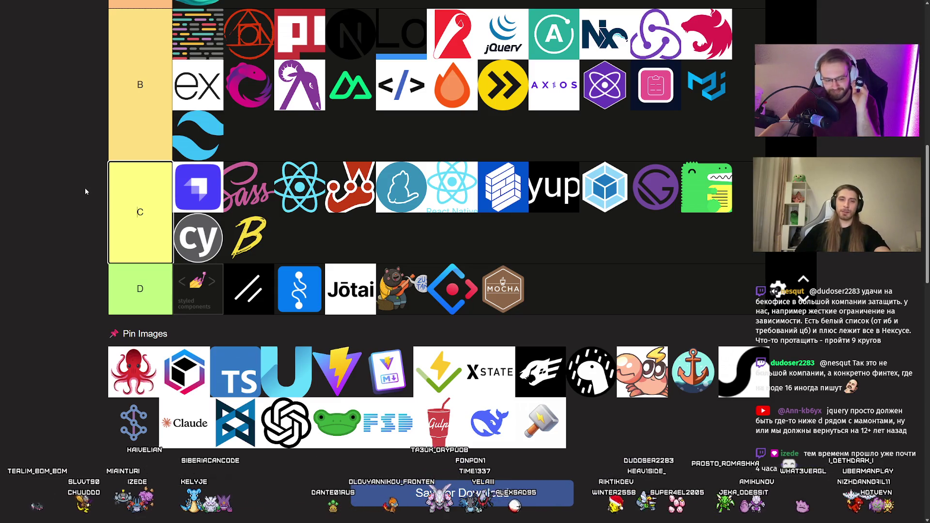
scroll(82, 189, up, 1)
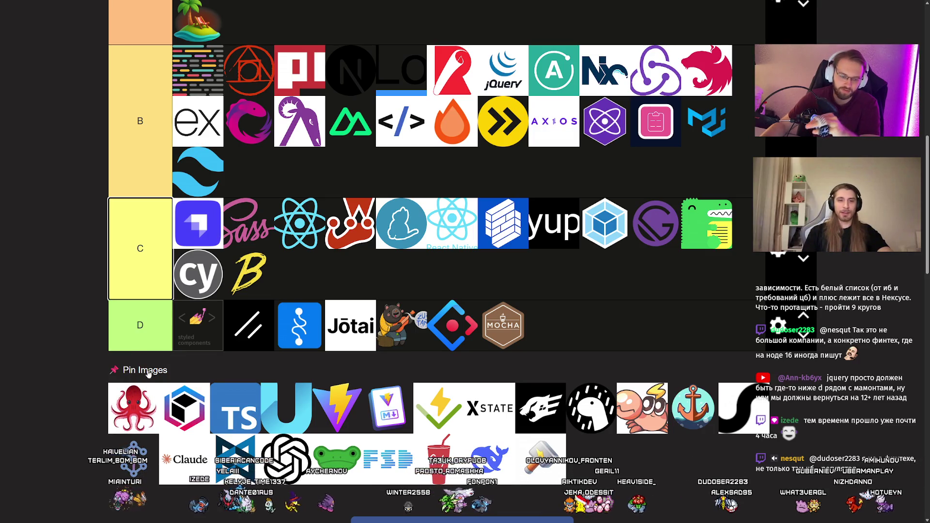
mouse_move(132, 409)
mouse_down()
mouse_move(109, 366)
mouse_move(154, 286)
mouse_move(186, 271)
mouse_move(252, 388)
mouse_move(238, 334)
mouse_move(257, 383)
mouse_move(228, 339)
mouse_up()
scroll(109, 366, up, 5)
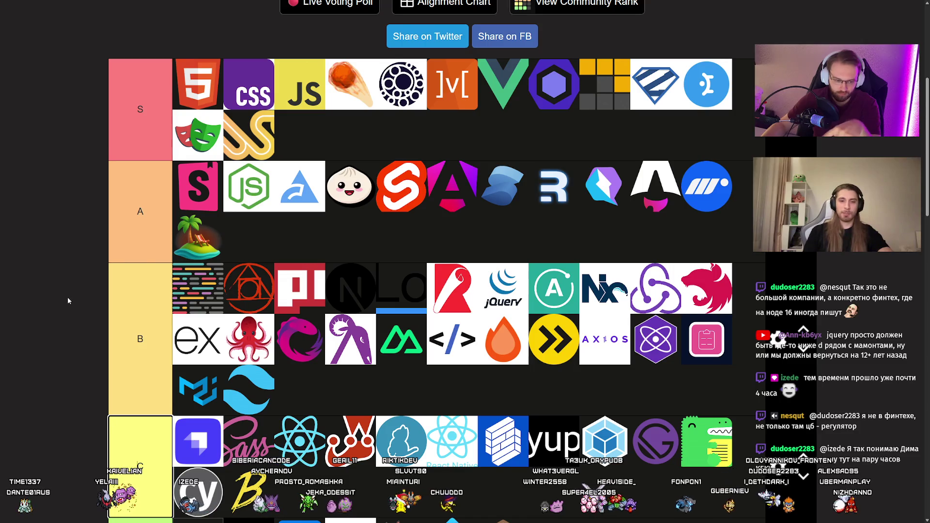
Add the hexagonal cube logo to tier B as well
scroll(68, 298, down, 5)
drag(116, 373, 100, 347)
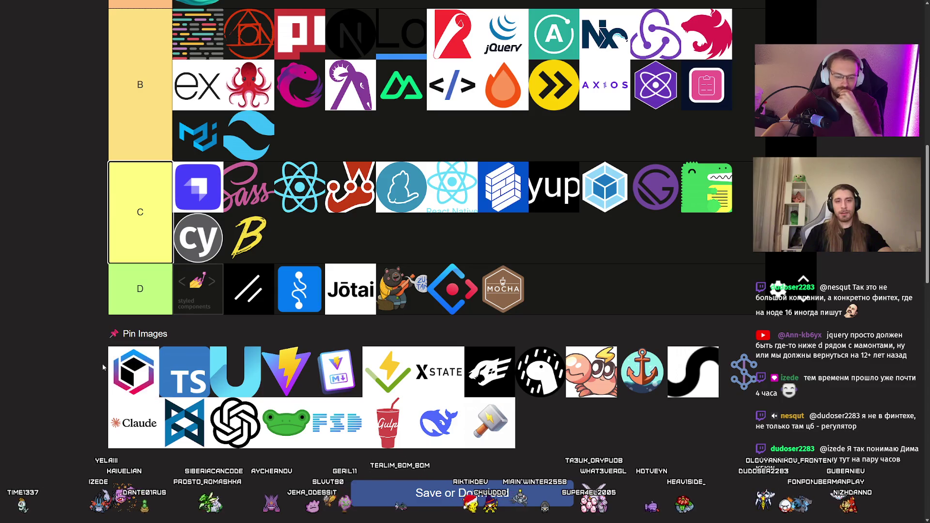
mouse_move(134, 371)
mouse_down()
mouse_move(197, 341)
mouse_move(73, 333)
mouse_move(608, 327)
mouse_up()
scroll(106, 332, up, 4)
scroll(80, 329, up, 2)
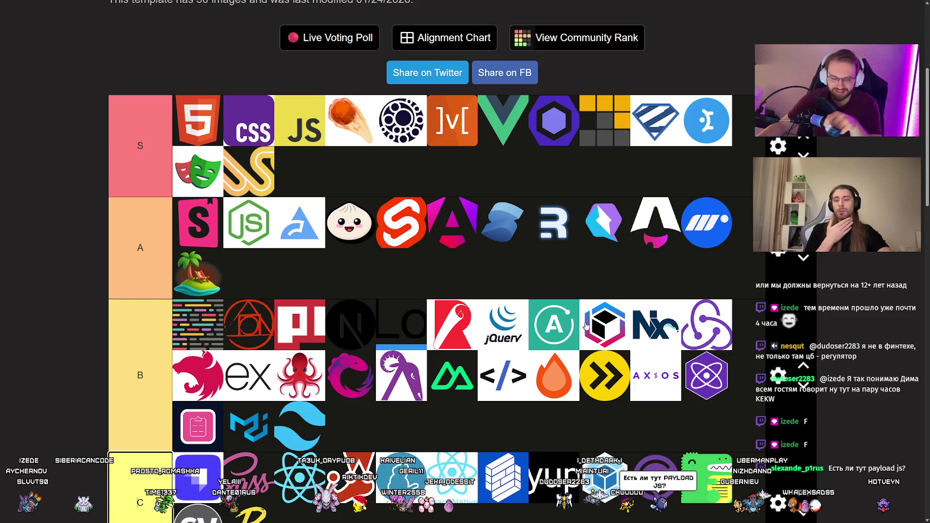
Move the cube logo from tier B to tier D, and put TypeScript in tier S after JS
scroll(581, 324, down, 2)
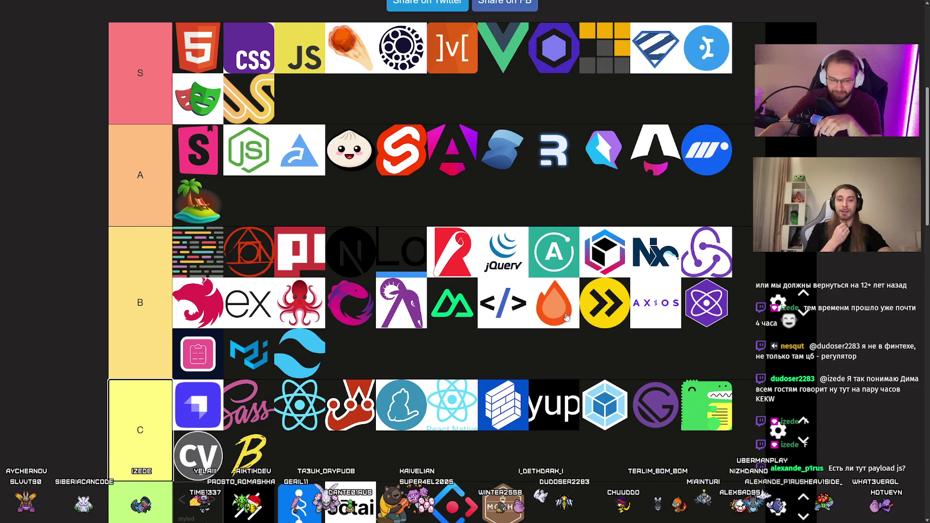
mouse_move(616, 260)
mouse_down()
mouse_move(605, 315)
mouse_move(228, 339)
mouse_move(246, 403)
mouse_move(241, 366)
mouse_up()
scroll(107, 335, down, 3)
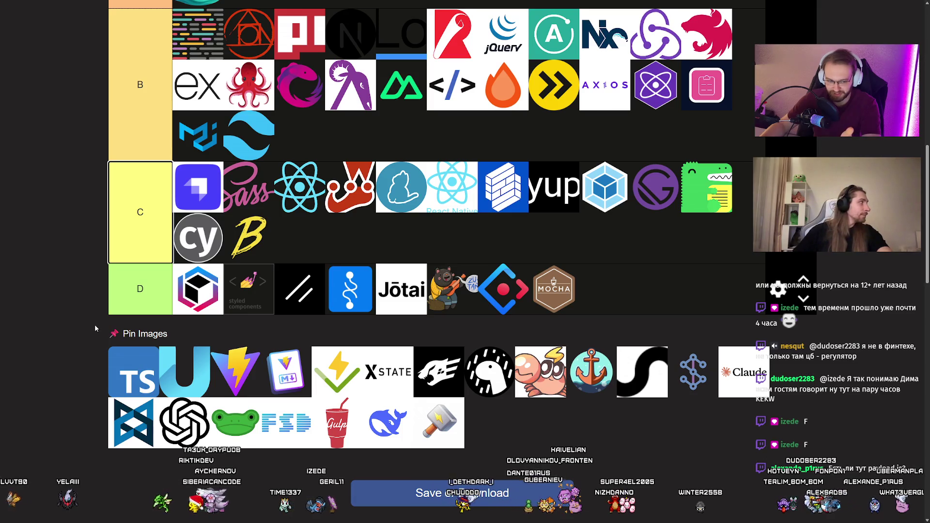
drag(138, 364, 79, 354)
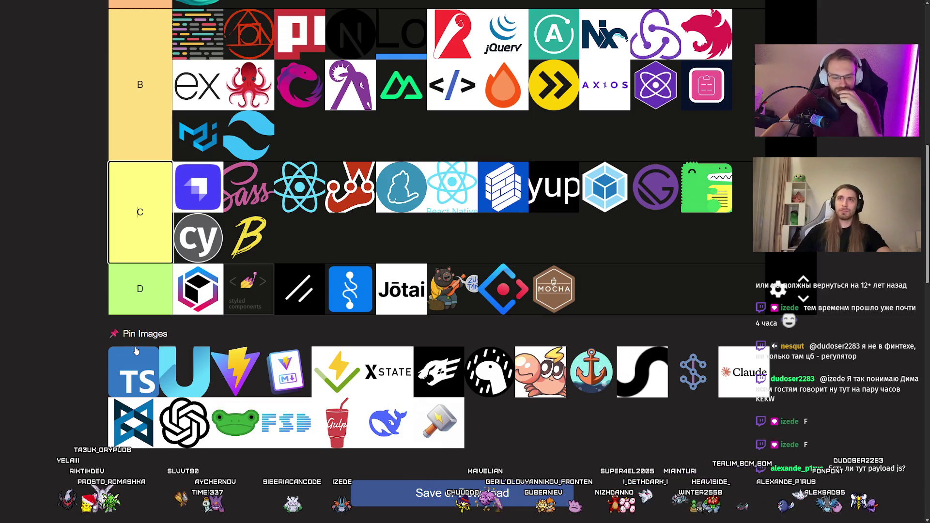
mouse_move(135, 347)
mouse_down()
mouse_move(108, 347)
mouse_move(80, 330)
mouse_move(334, 203)
mouse_move(368, 133)
mouse_move(349, 126)
mouse_up()
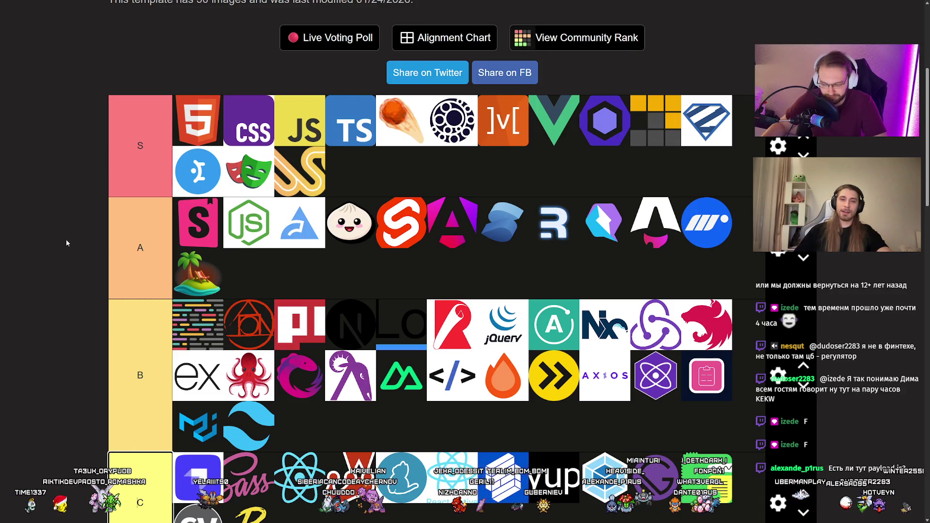
scroll(65, 240, down, 5)
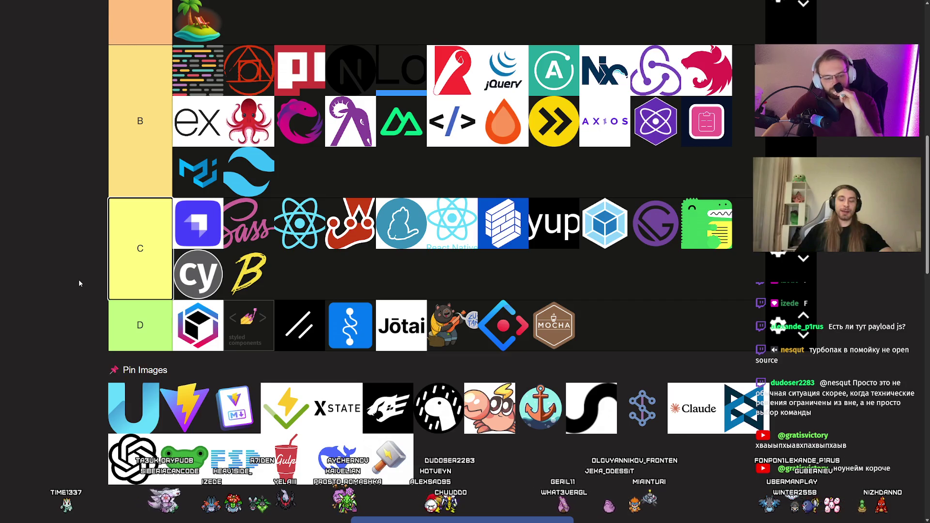
scroll(70, 278, up, 4)
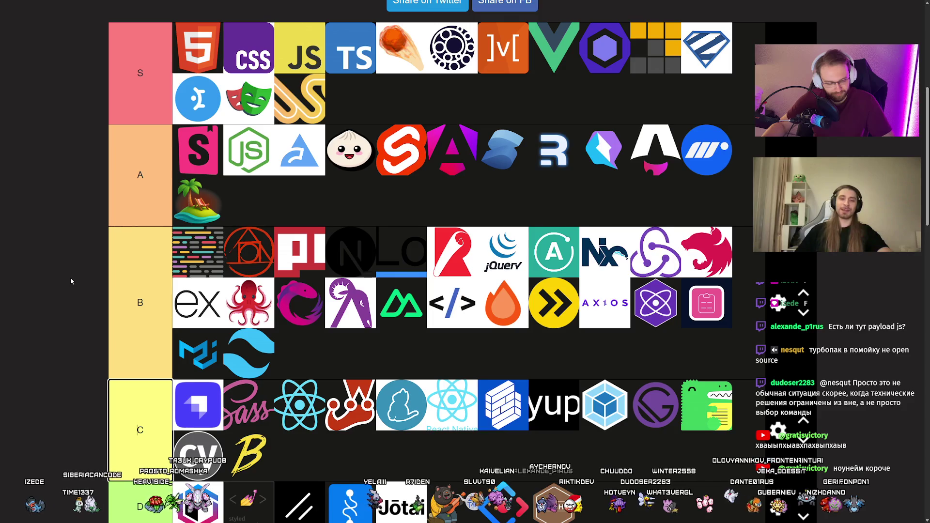
Drag the U logo from the pool into tier B
scroll(70, 281, down, 3)
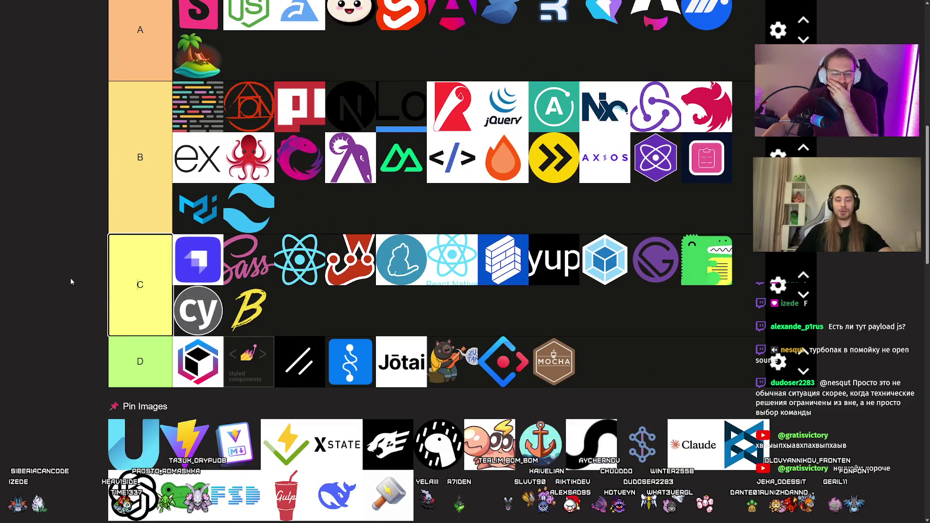
mouse_move(115, 437)
mouse_down()
mouse_move(45, 297)
mouse_move(262, 330)
mouse_move(378, 325)
mouse_move(344, 329)
mouse_move(315, 269)
mouse_move(301, 305)
mouse_move(259, 266)
mouse_move(264, 213)
mouse_move(209, 233)
mouse_up()
scroll(51, 296, up, 3)
scroll(46, 297, down, 2)
scroll(315, 269, up, 1)
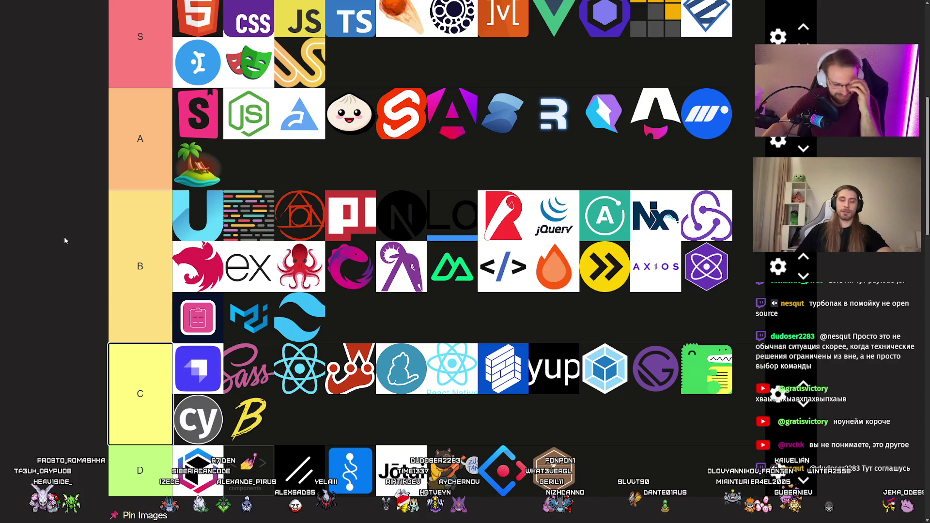
Promote the U logo to tier A after the palm tree, and put Vite in tier S
scroll(63, 235, down, 6)
scroll(57, 235, up, 2)
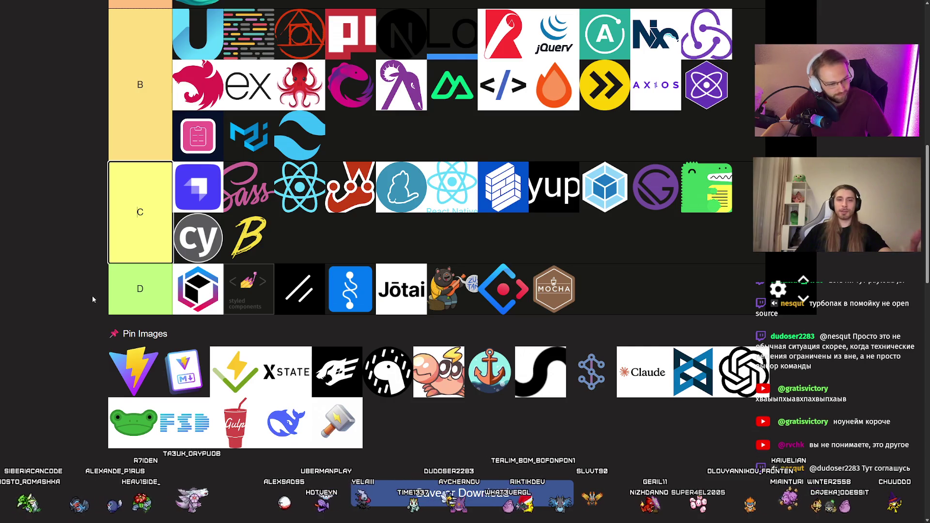
scroll(90, 297, up, 3)
scroll(211, 283, up, 2)
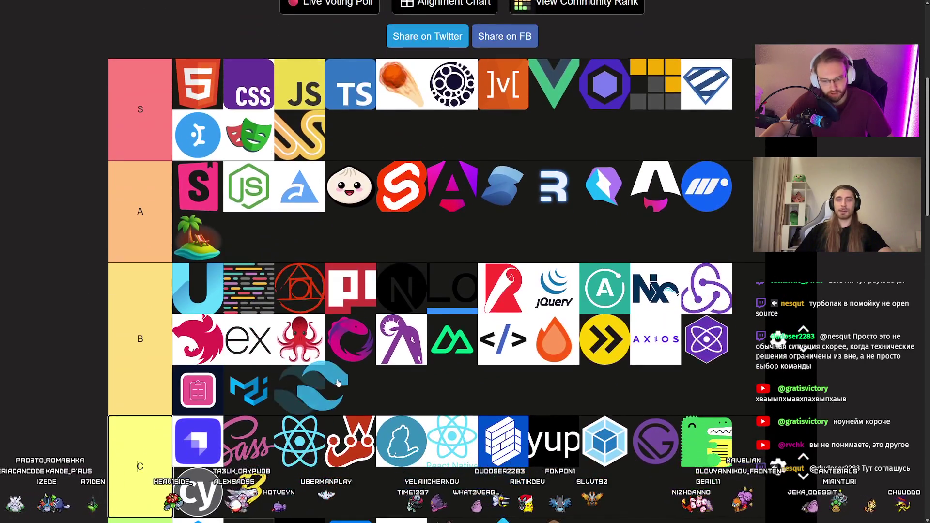
drag(212, 283, 384, 251)
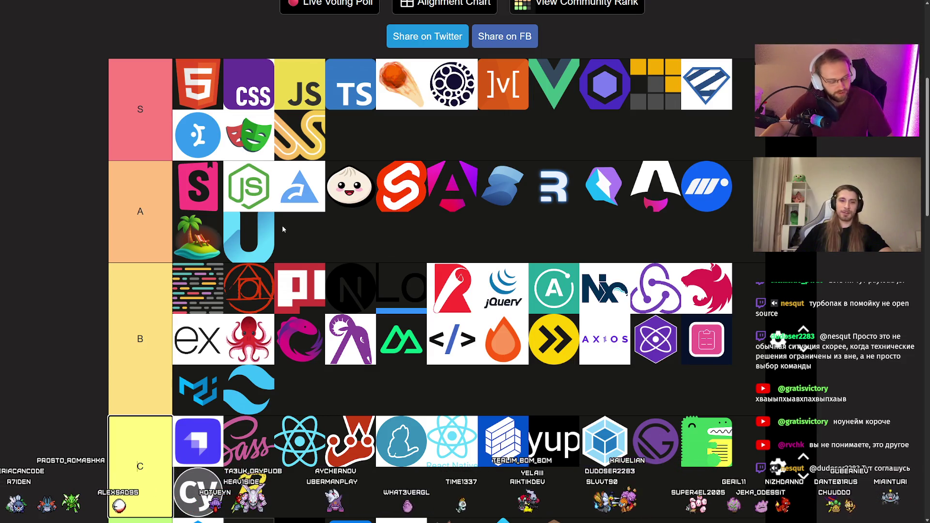
scroll(281, 231, down, 5)
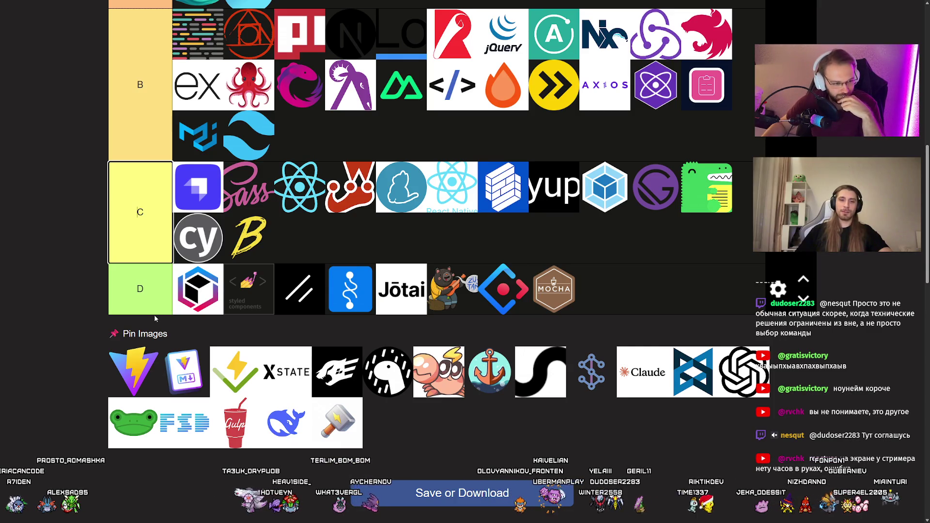
mouse_move(144, 366)
mouse_down()
mouse_move(56, 309)
mouse_move(383, 167)
mouse_up()
Rank the green checkmark-with-lightning logo in tier S
scroll(56, 310, up, 5)
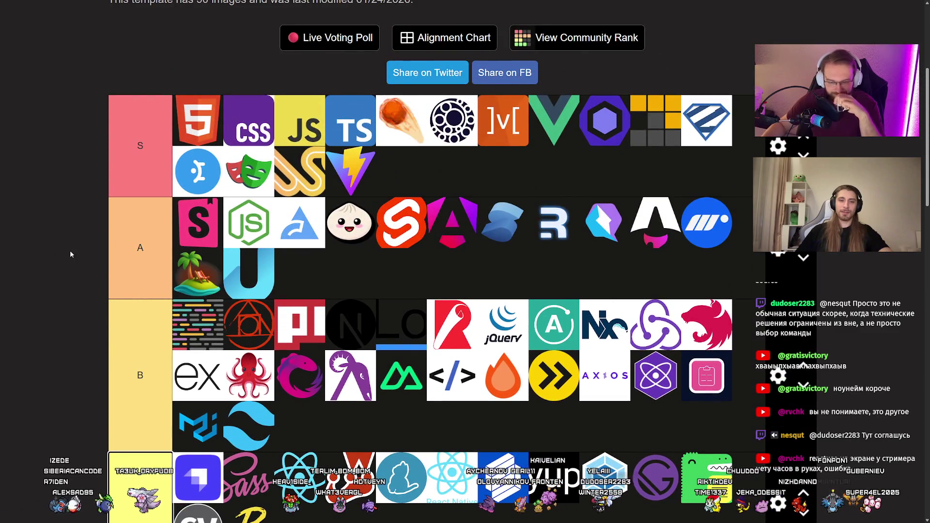
scroll(60, 255, down, 3)
scroll(59, 260, down, 1)
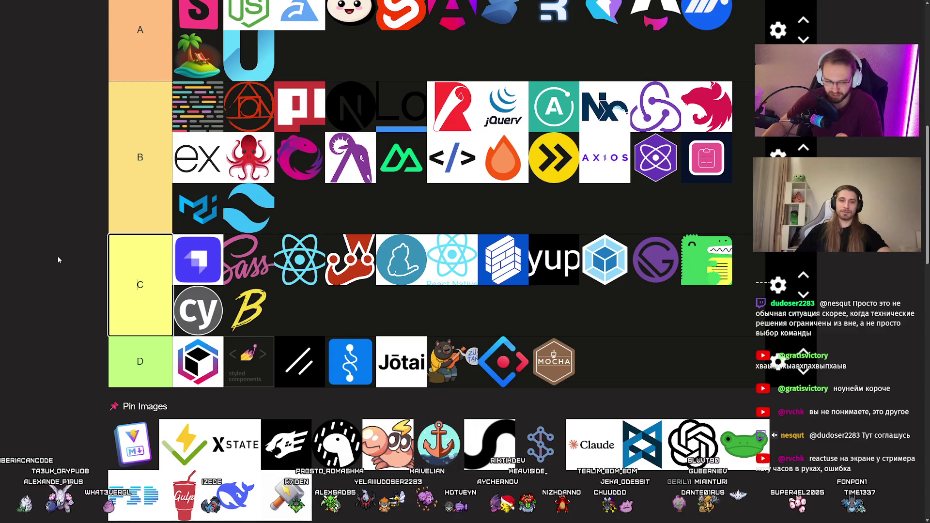
scroll(57, 257, down, 2)
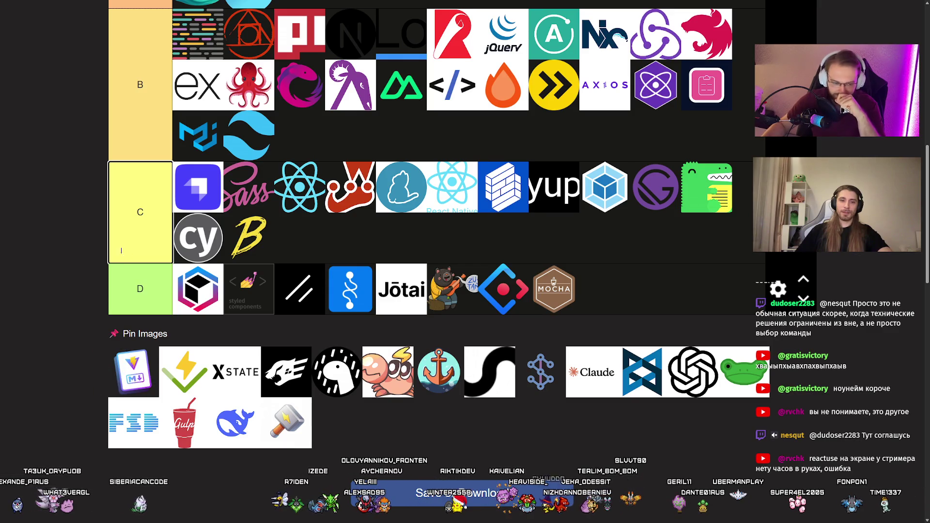
scroll(67, 296, up, 5)
mouse_move(135, 361)
mouse_down()
mouse_move(67, 292)
mouse_move(160, 199)
mouse_up()
Put Mocha at the end of tier D and move XState to tier B's first slot
scroll(68, 295, down, 1)
scroll(68, 293, up, 1)
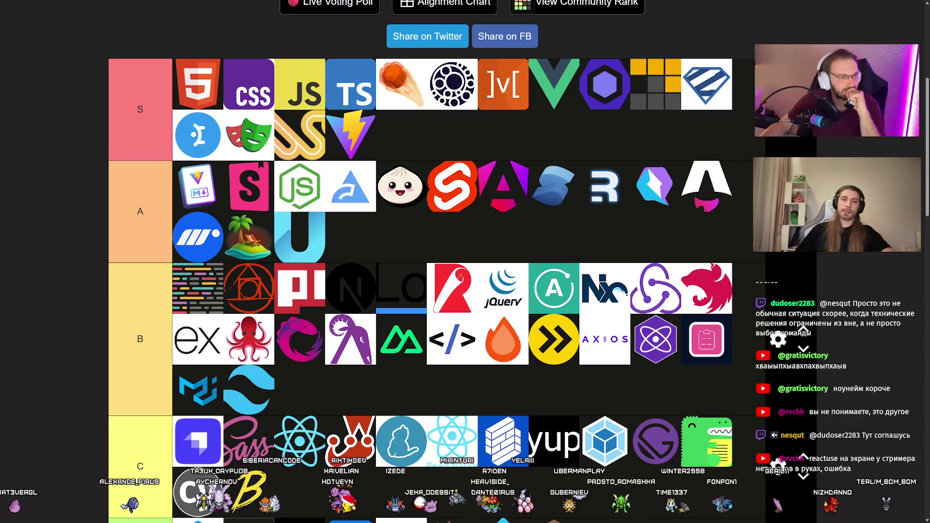
scroll(259, 115, down, 5)
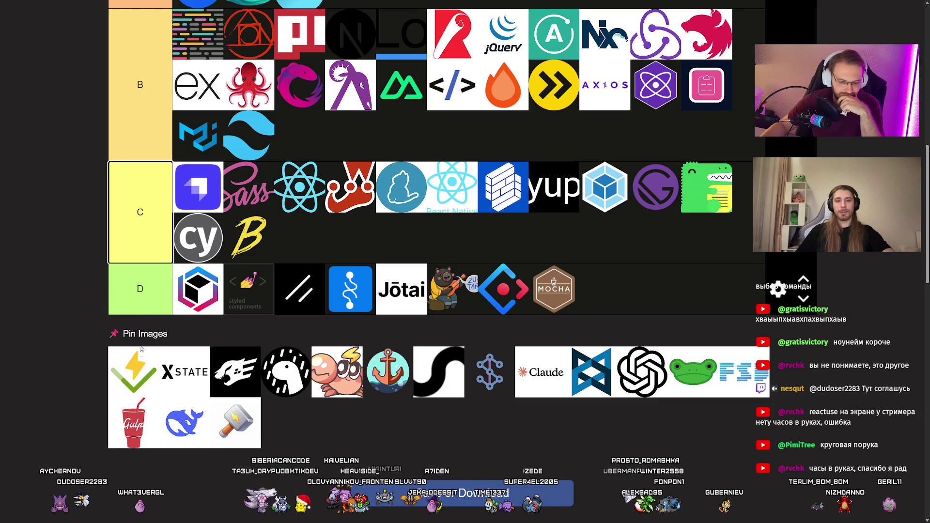
mouse_move(140, 349)
mouse_down()
mouse_move(80, 327)
mouse_move(431, 232)
mouse_move(415, 237)
mouse_up()
scroll(80, 327, up, 7)
scroll(68, 249, down, 9)
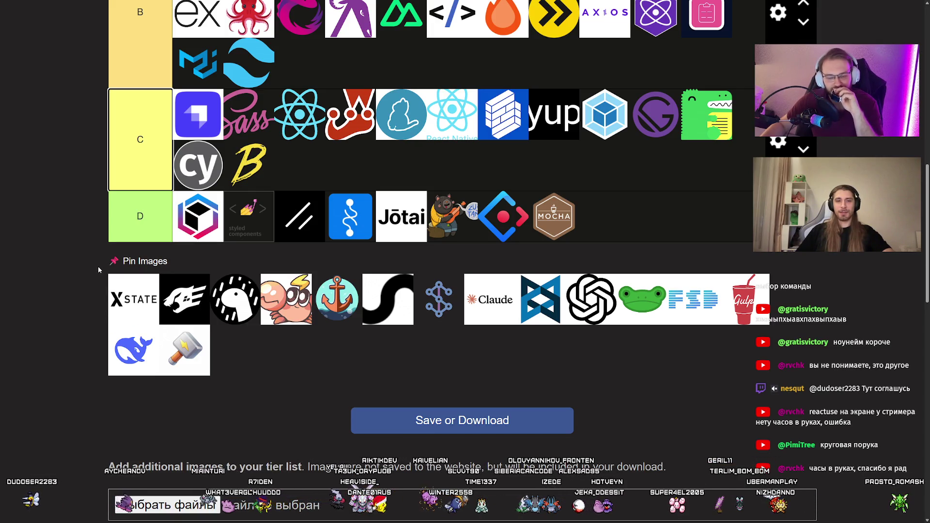
mouse_move(97, 269)
mouse_down()
mouse_move(81, 251)
mouse_move(245, 245)
mouse_move(208, 186)
mouse_up()
scroll(81, 251, up, 5)
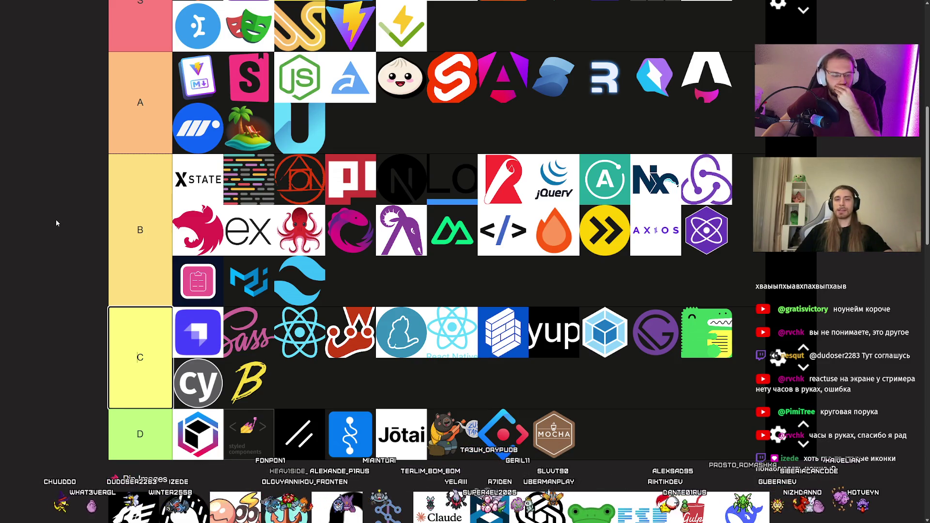
scroll(57, 219, down, 5)
scroll(54, 222, up, 5)
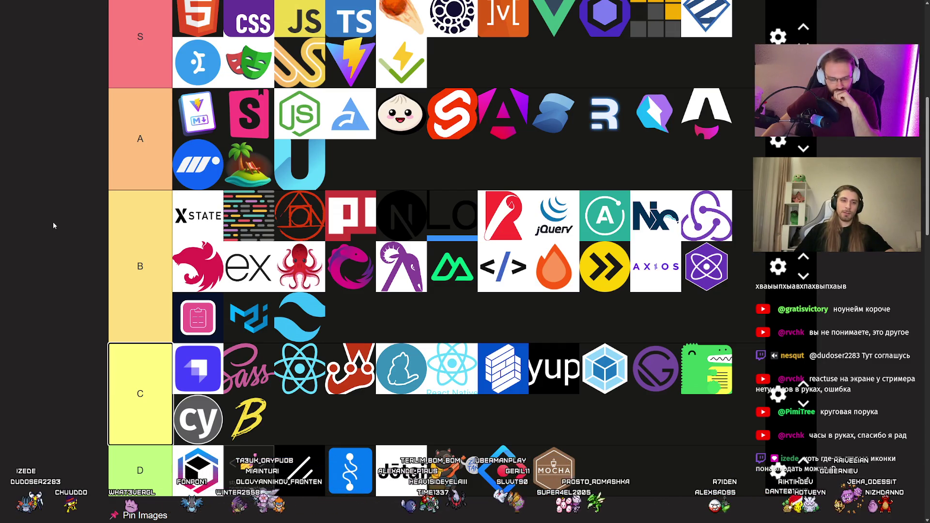
key(shift+Tab)
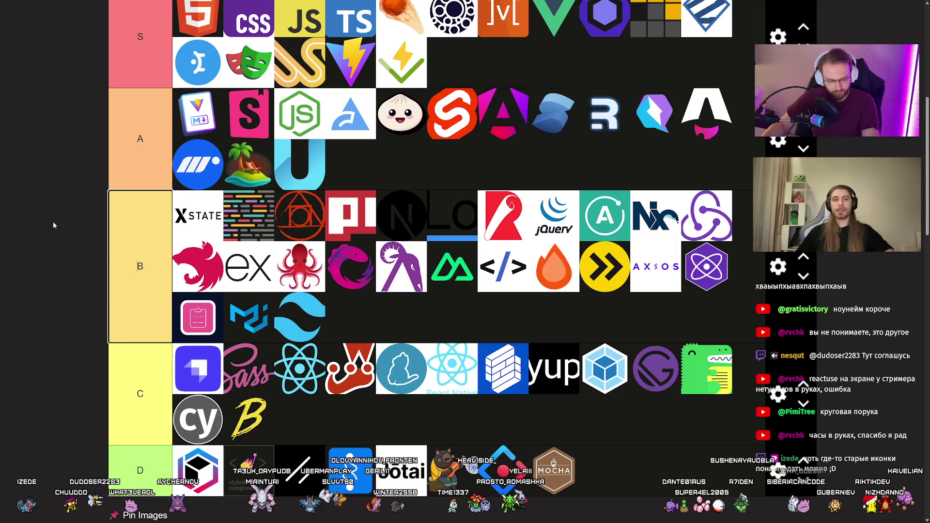
click(88, 236)
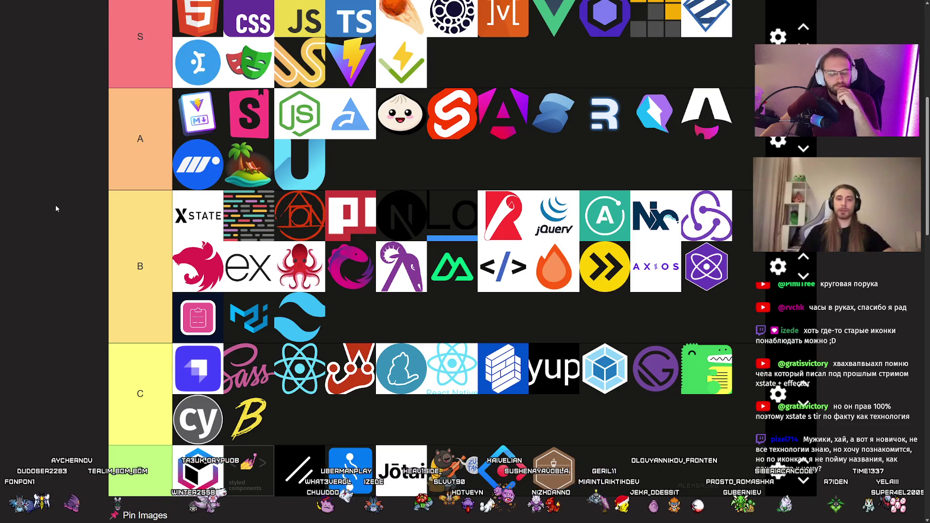
scroll(55, 205, down, 3)
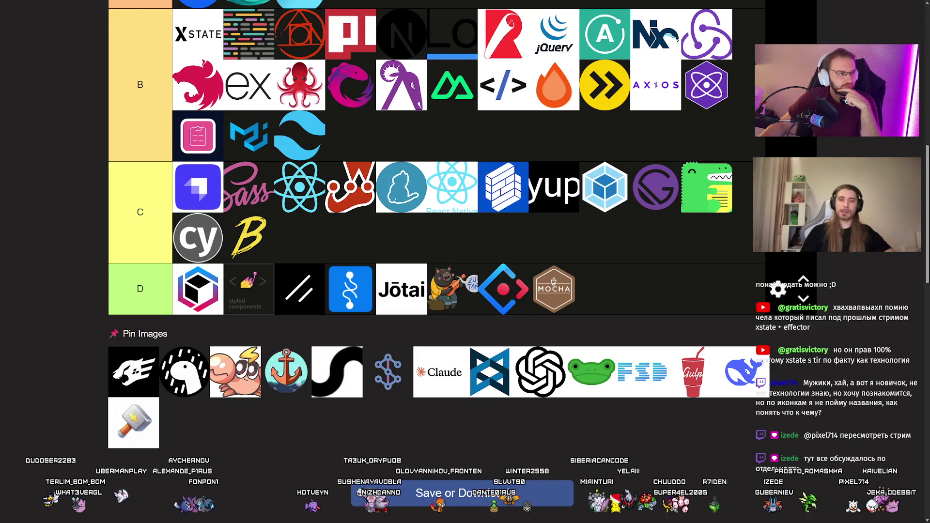
Add the white-on-black bird logo to tier B
scroll(86, 310, up, 5)
mouse_move(142, 364)
mouse_down()
mouse_move(83, 310)
mouse_move(506, 319)
mouse_move(541, 289)
mouse_move(553, 293)
mouse_up()
scroll(506, 320, down, 2)
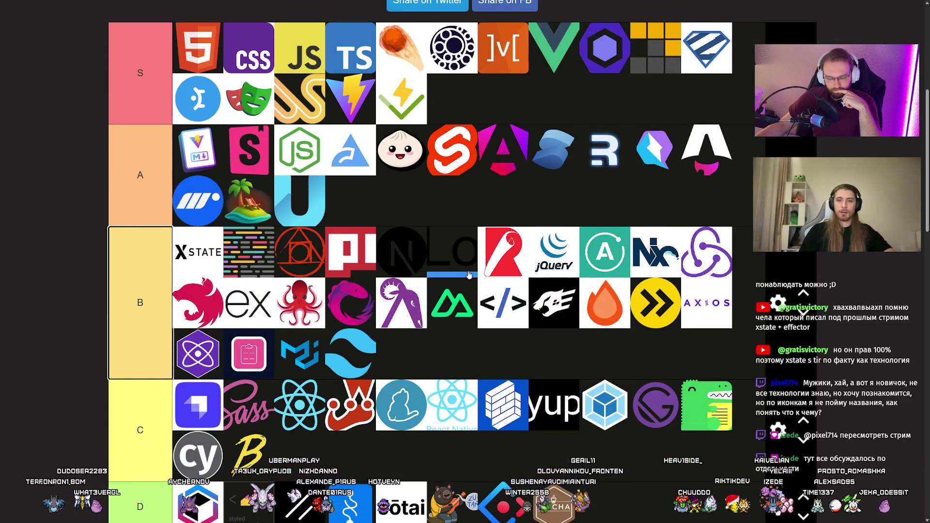
scroll(456, 266, down, 3)
scroll(428, 242, down, 2)
scroll(427, 240, up, 3)
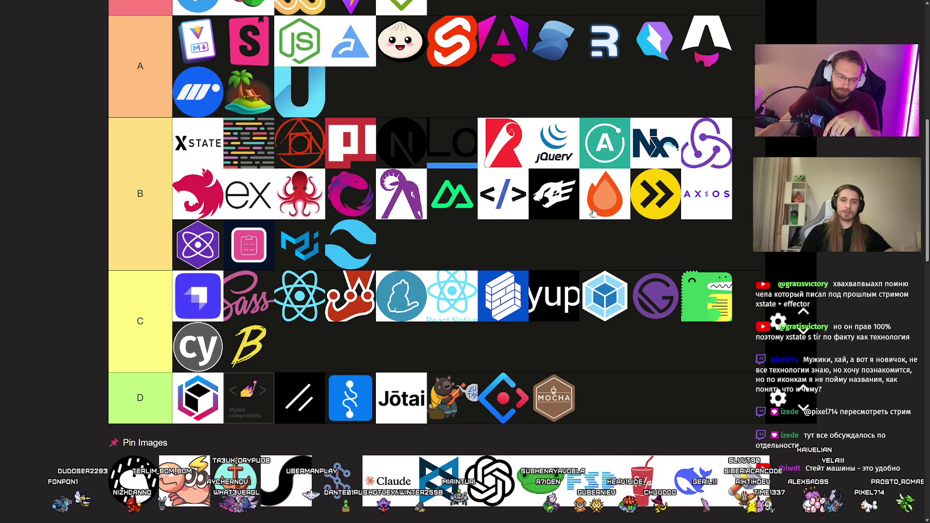
Move Express to the end of tier B and add the round sketch logo to tier B
mouse_move(235, 200)
mouse_down()
mouse_move(572, 203)
mouse_move(485, 230)
mouse_up()
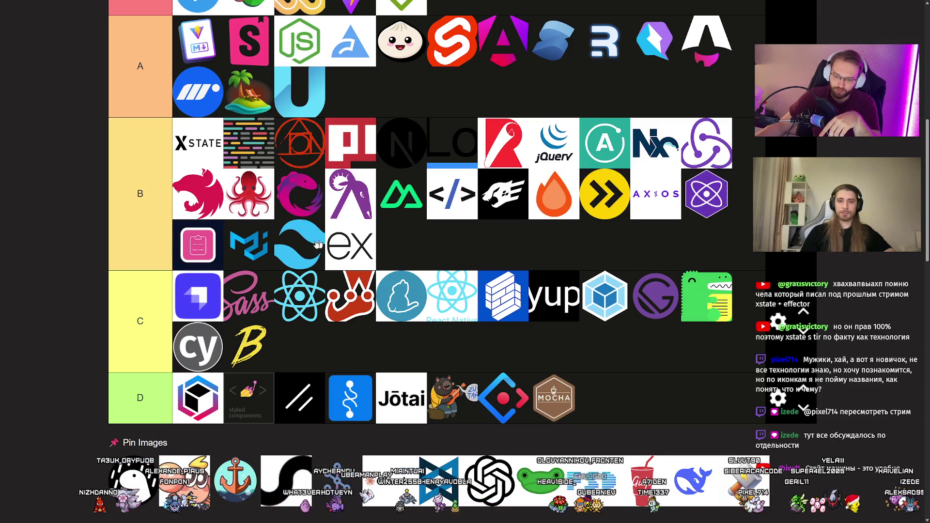
scroll(97, 253, down, 4)
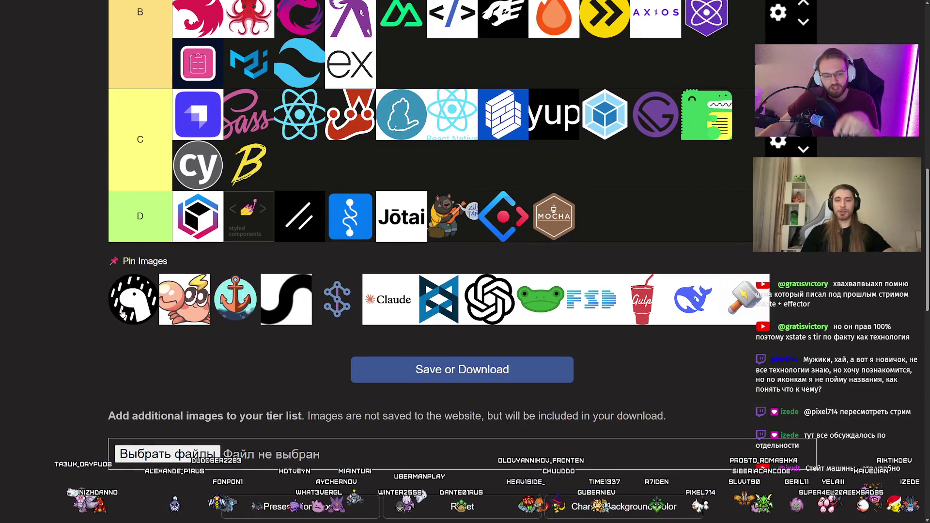
scroll(71, 273, up, 1)
scroll(71, 274, up, 1)
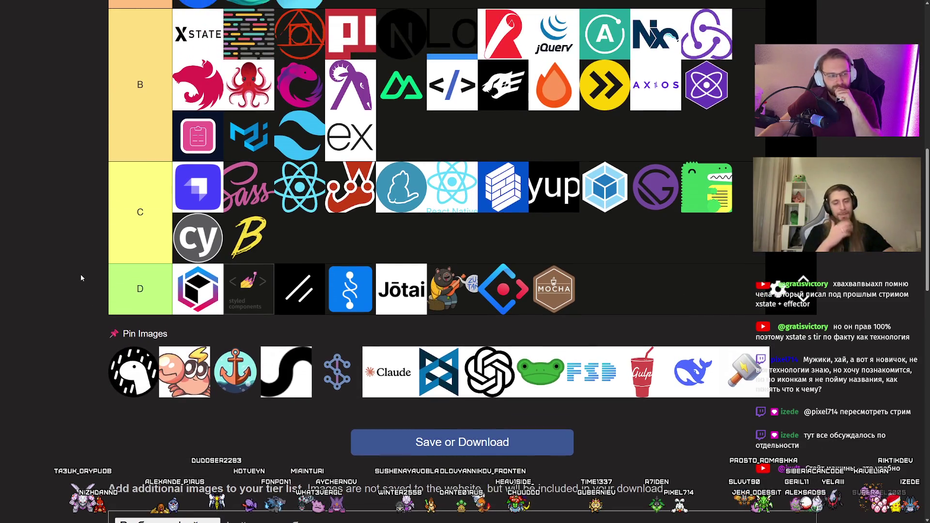
scroll(68, 277, up, 4)
mouse_move(149, 347)
mouse_down()
mouse_move(67, 277)
mouse_move(449, 208)
mouse_move(228, 189)
mouse_move(479, 256)
mouse_move(307, 263)
mouse_move(350, 278)
mouse_up()
scroll(60, 257, down, 4)
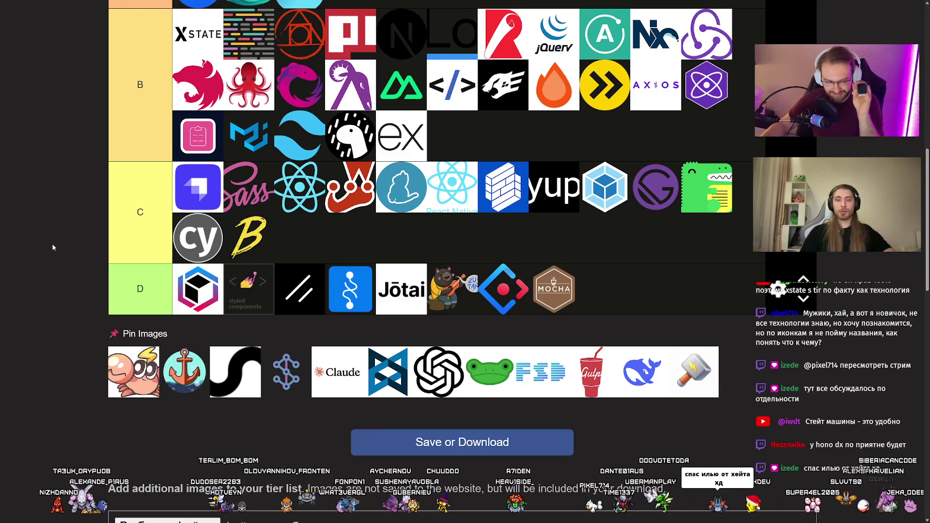
scroll(53, 248, up, 3)
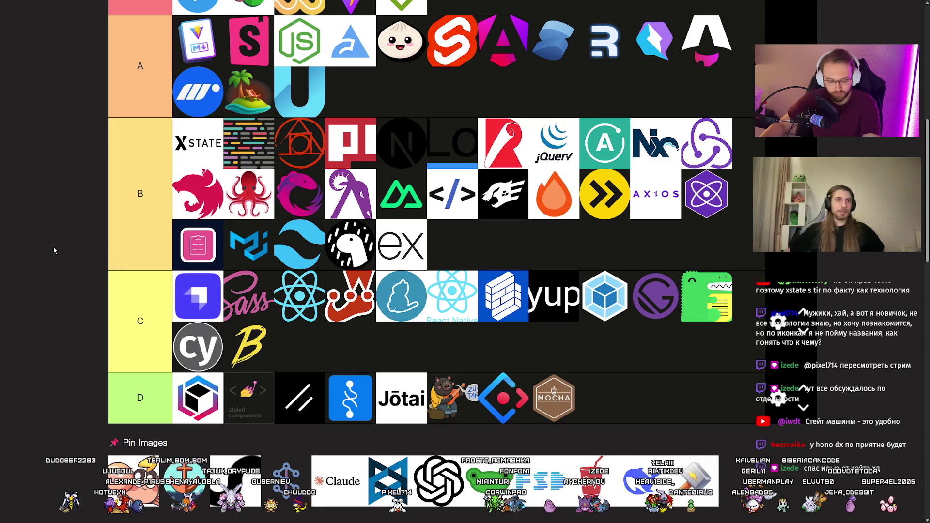
scroll(53, 246, down, 3)
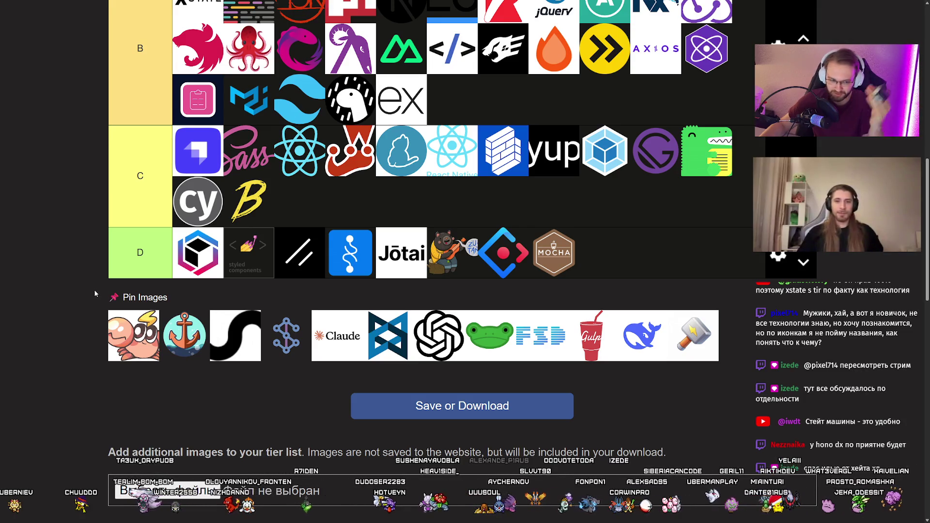
Place the blue linked-S logo in the first slot of tier A
scroll(92, 289, up, 2)
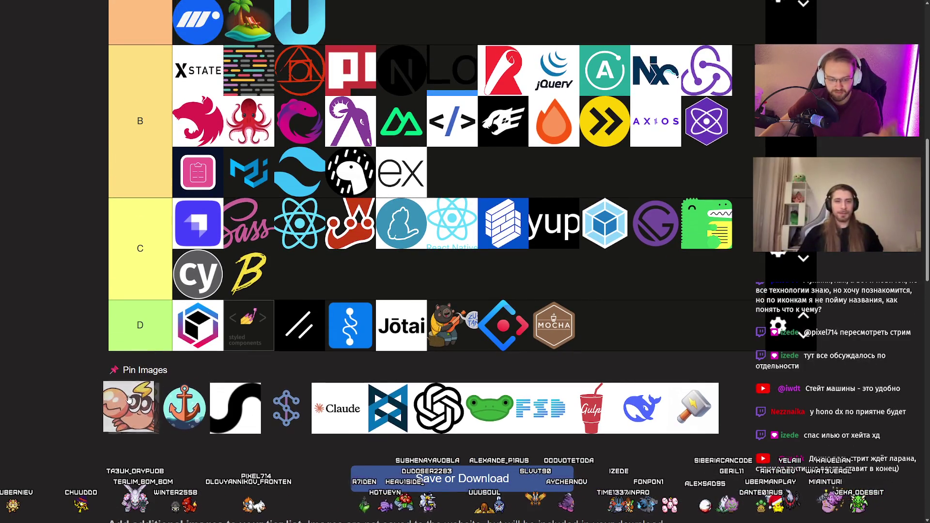
drag(129, 398, 154, 299)
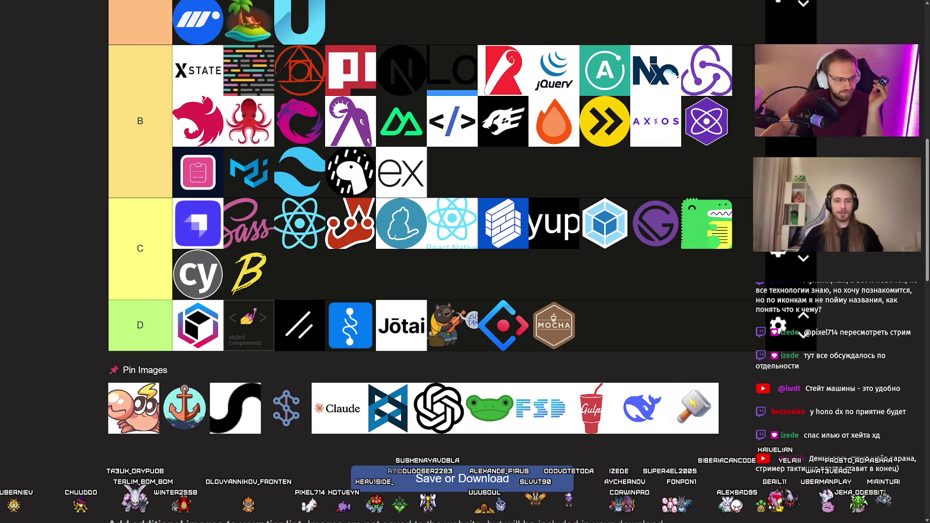
mouse_move(134, 409)
mouse_down()
mouse_move(52, 305)
mouse_move(50, 290)
mouse_up()
scroll(52, 301, up, 3)
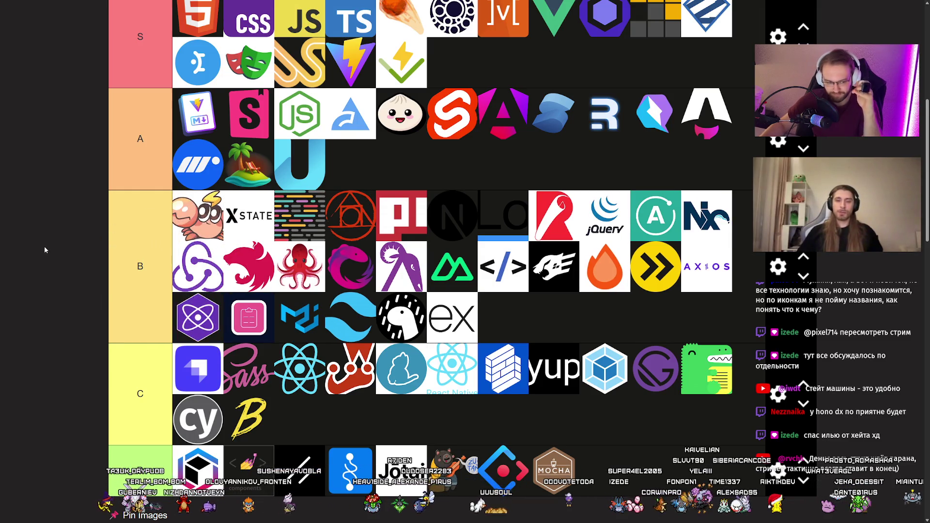
scroll(44, 249, down, 5)
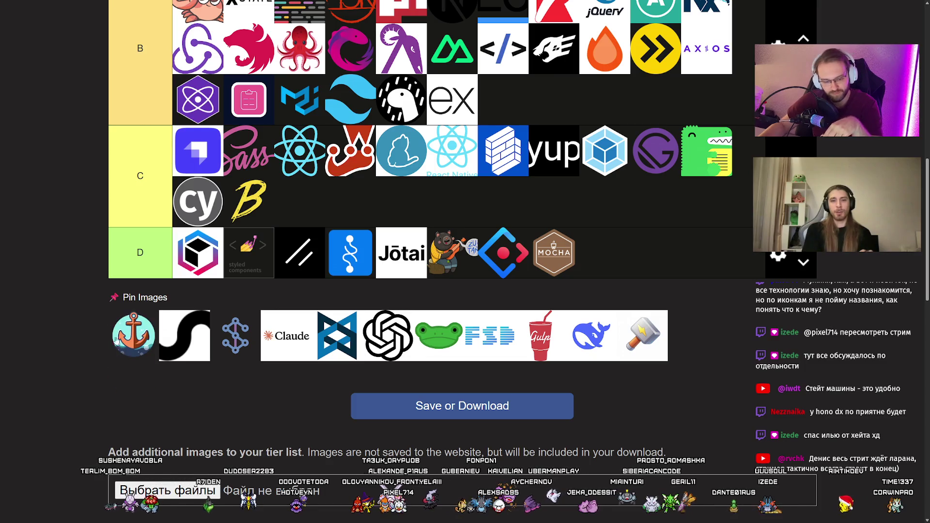
mouse_move(76, 301)
mouse_down()
mouse_move(56, 297)
mouse_move(58, 285)
mouse_move(183, 196)
mouse_up()
scroll(56, 296, up, 5)
scroll(56, 297, up, 2)
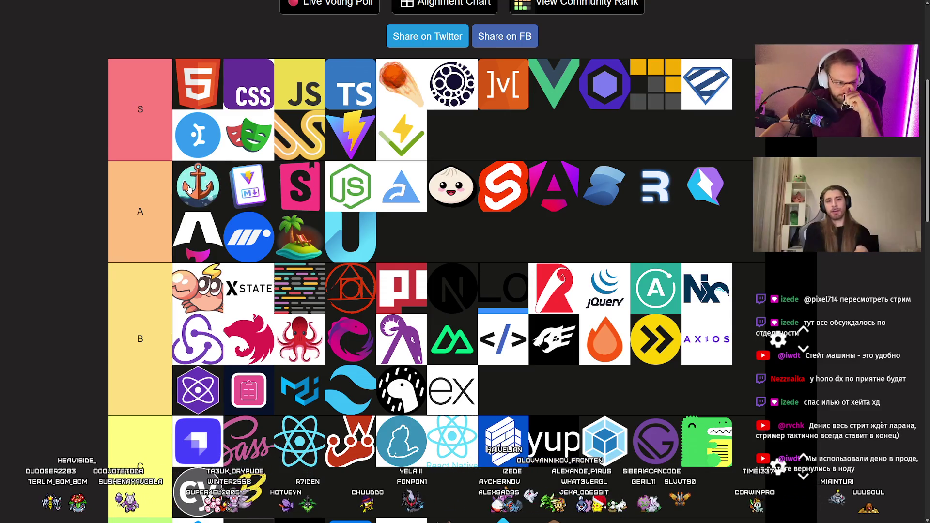
Put the black swoosh logo at the end of tier D, after Mocha
scroll(185, 201, down, 5)
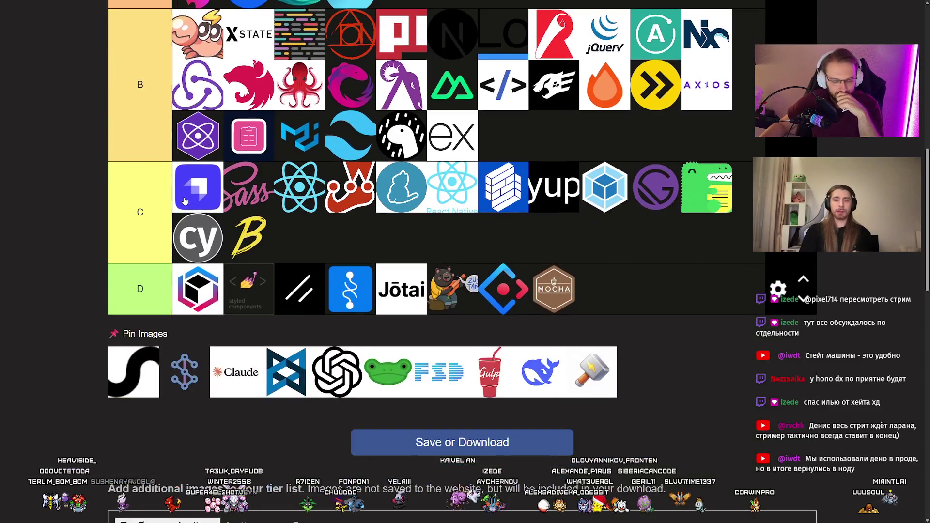
scroll(185, 200, down, 1)
scroll(96, 207, up, 6)
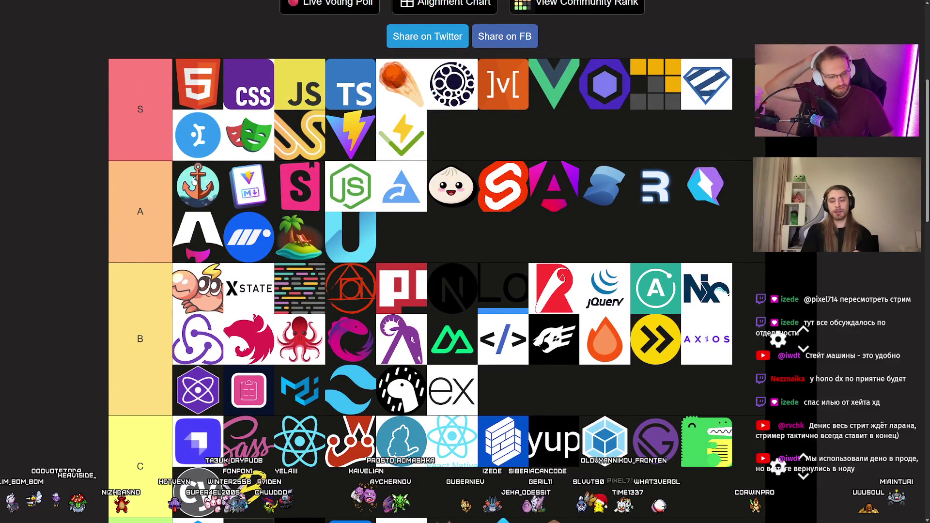
scroll(194, 181, down, 1)
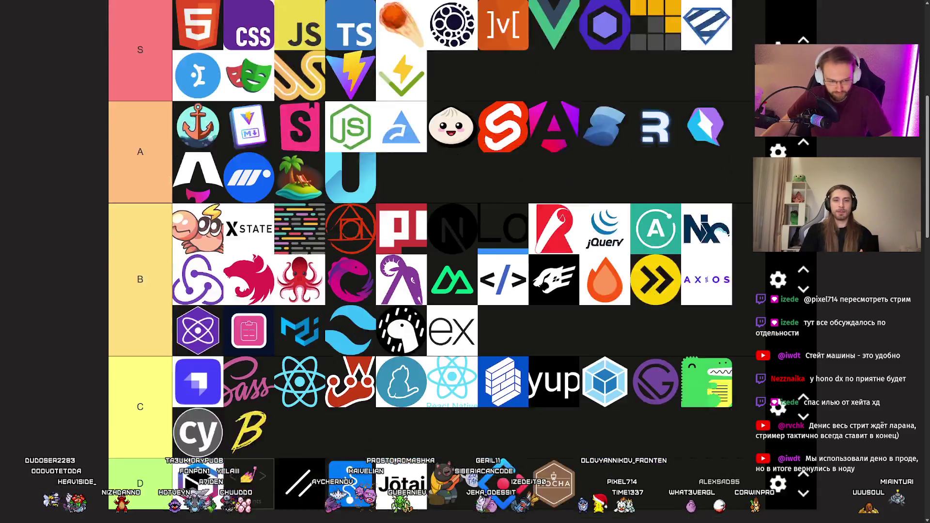
scroll(123, 284, down, 5)
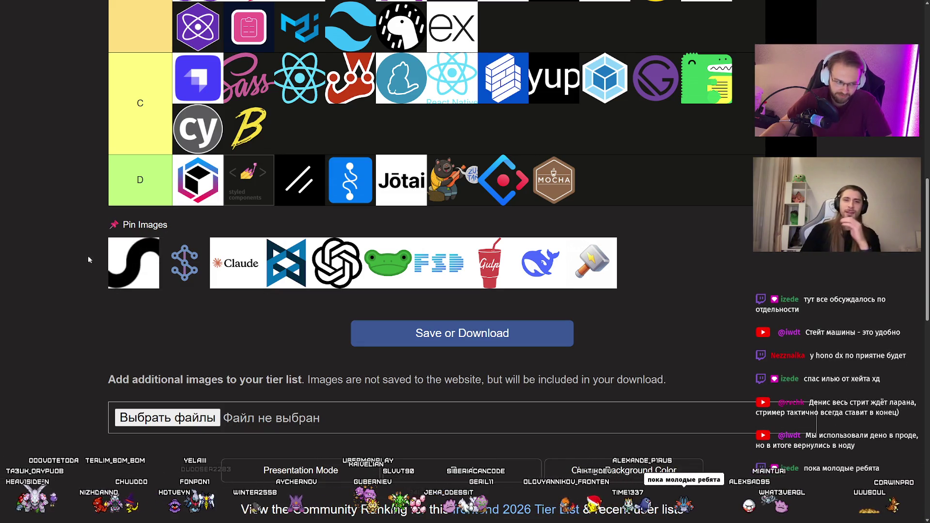
mouse_move(121, 251)
mouse_down()
mouse_move(160, 231)
mouse_move(271, 218)
mouse_move(659, 218)
mouse_move(509, 235)
mouse_up()
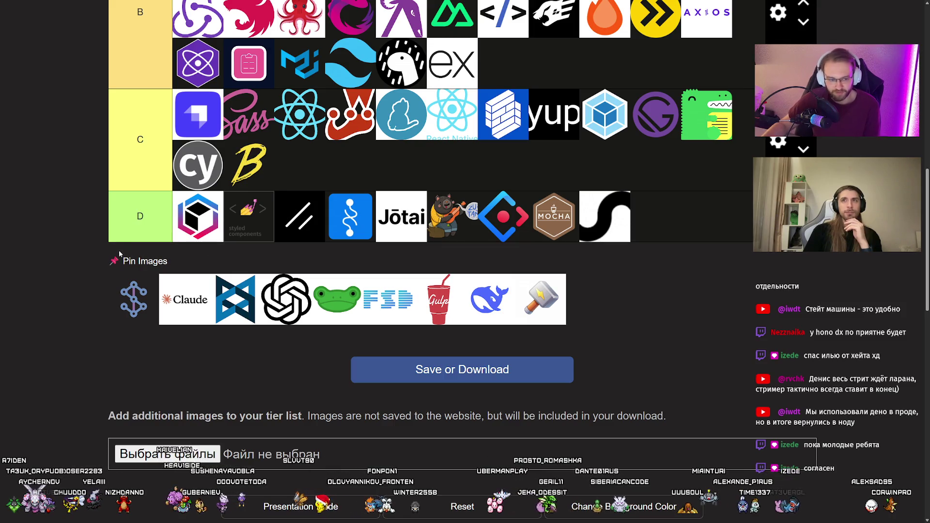
scroll(98, 248, up, 1)
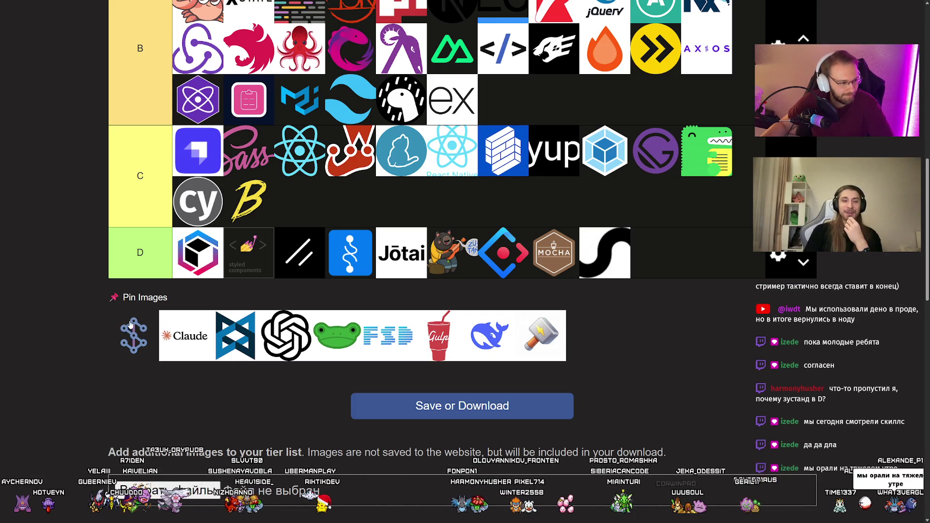
mouse_move(134, 336)
mouse_down()
mouse_move(62, 301)
mouse_move(204, 223)
mouse_up()
scroll(63, 301, up, 7)
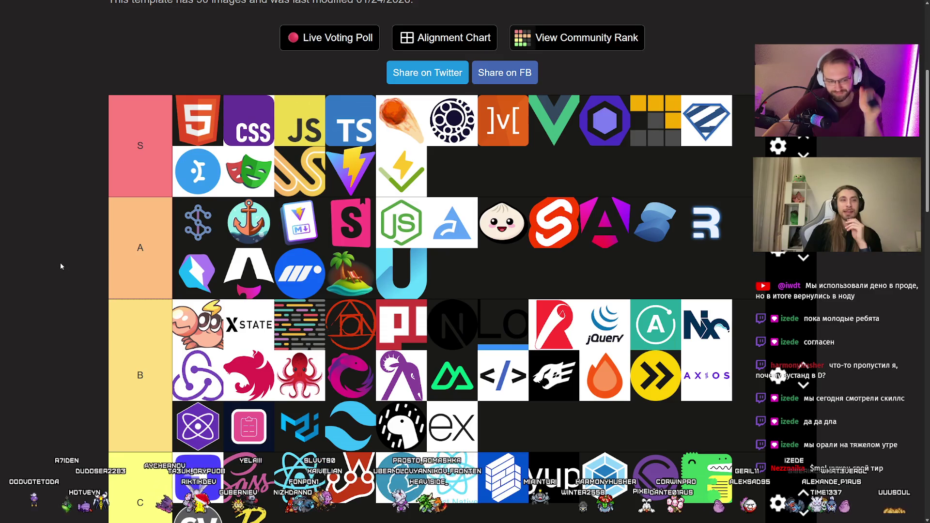
scroll(60, 266, down, 2)
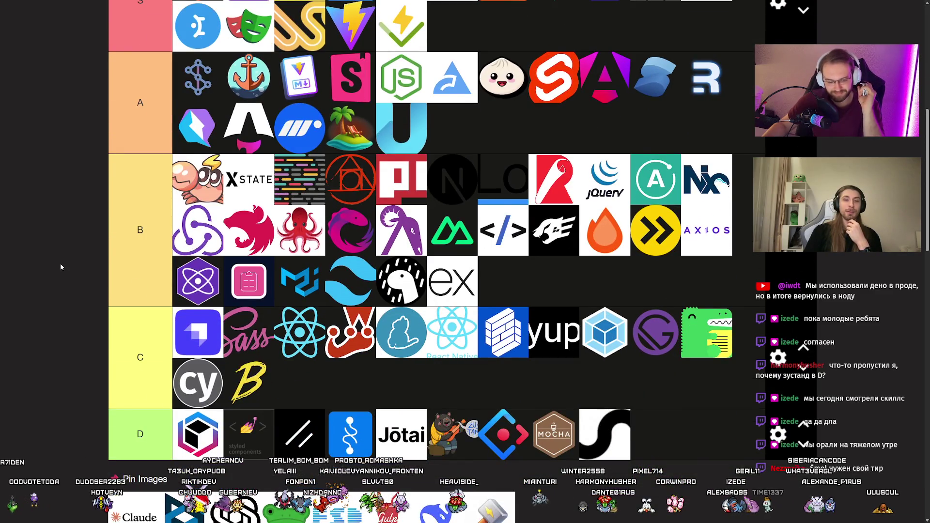
scroll(60, 267, down, 2)
scroll(60, 266, up, 4)
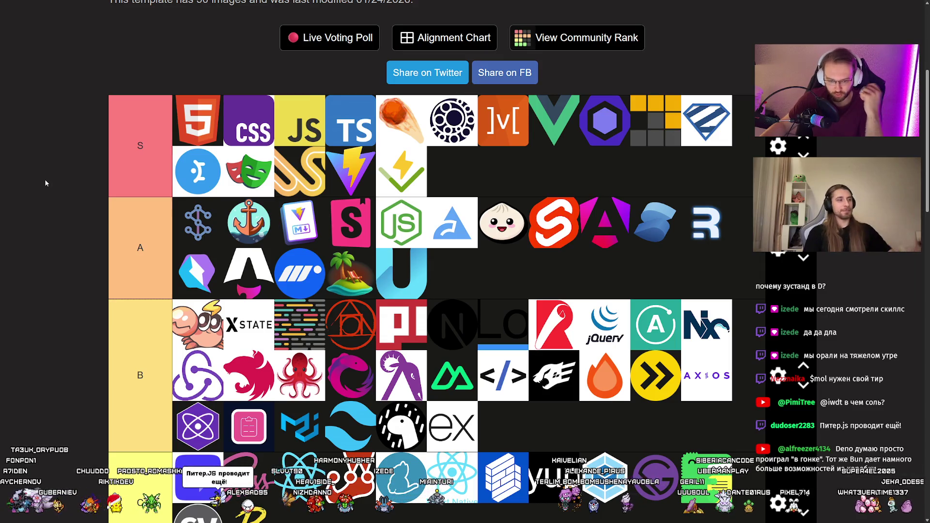
scroll(44, 184, down, 5)
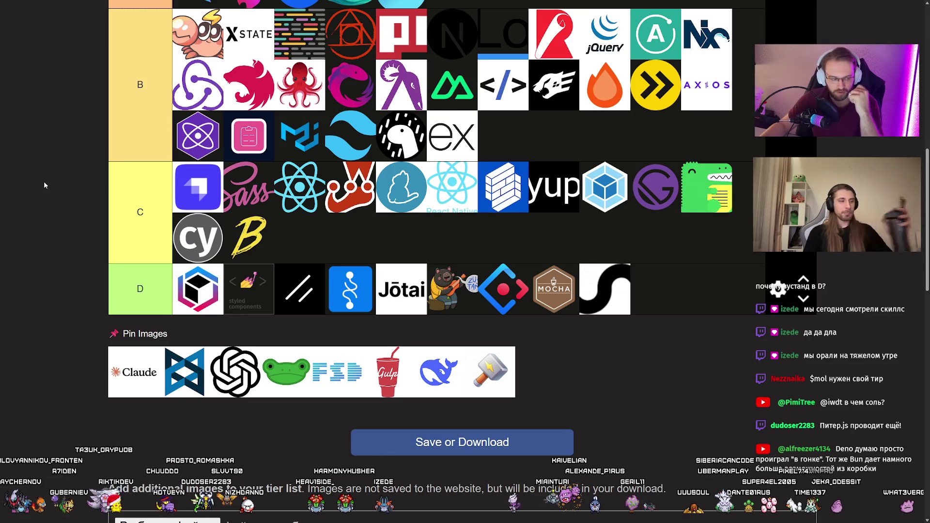
scroll(46, 183, up, 5)
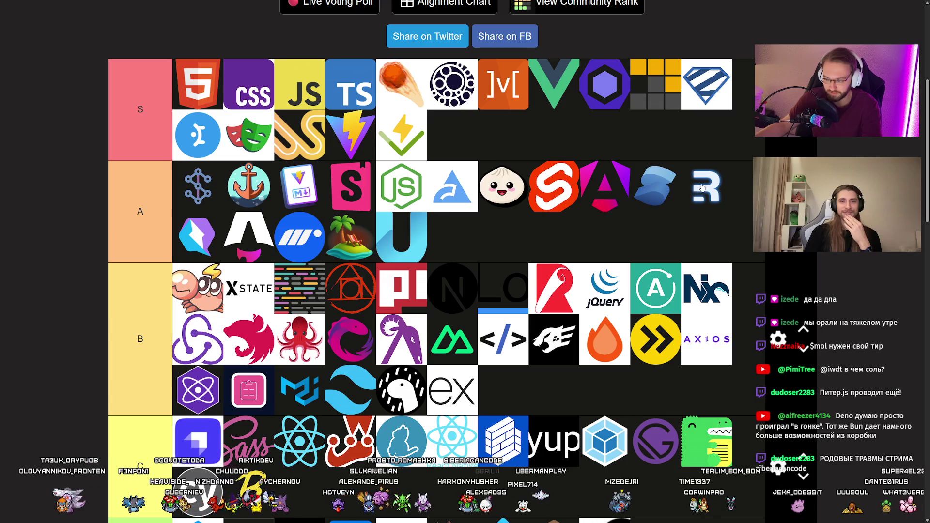
scroll(149, 300, down, 6)
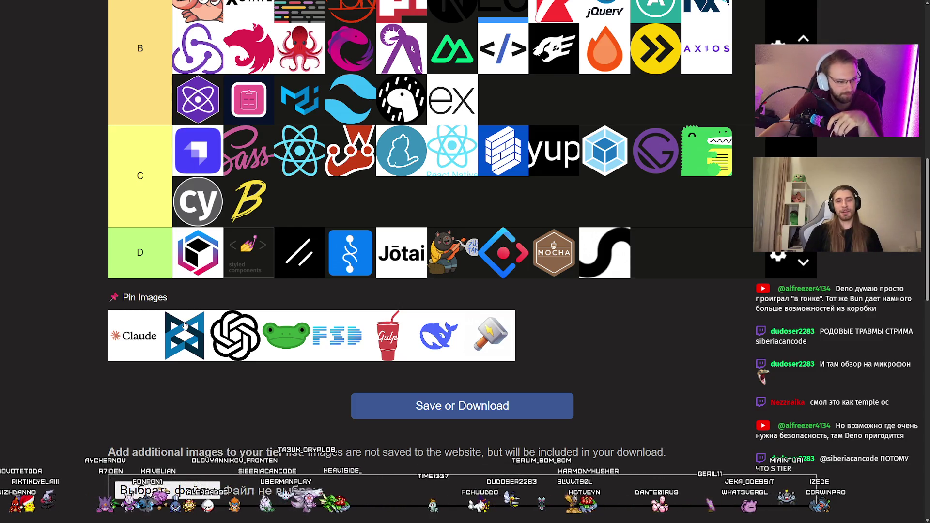
Rank the Backbone logo in tier C
mouse_move(180, 335)
mouse_down()
mouse_move(153, 314)
mouse_move(249, 334)
mouse_up()
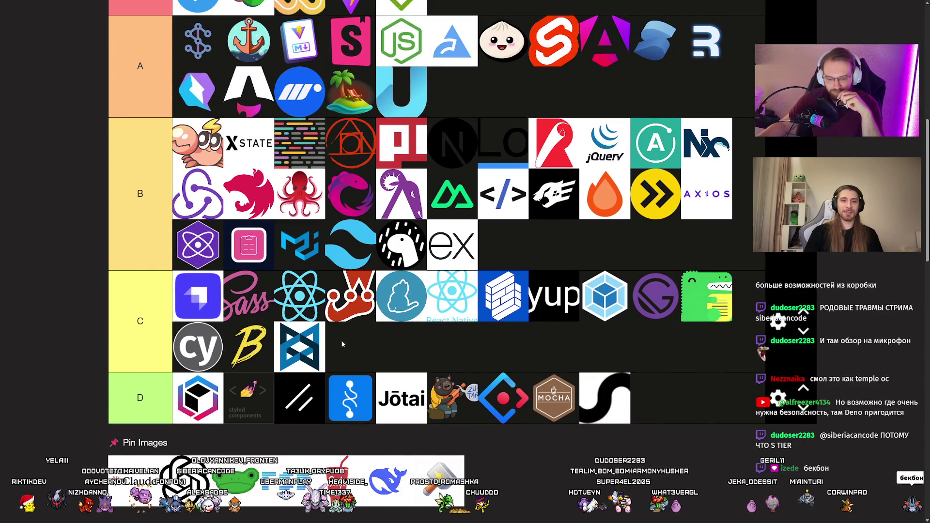
scroll(249, 334, down, 2)
mouse_move(185, 373)
mouse_down()
mouse_move(188, 387)
mouse_move(188, 369)
mouse_up()
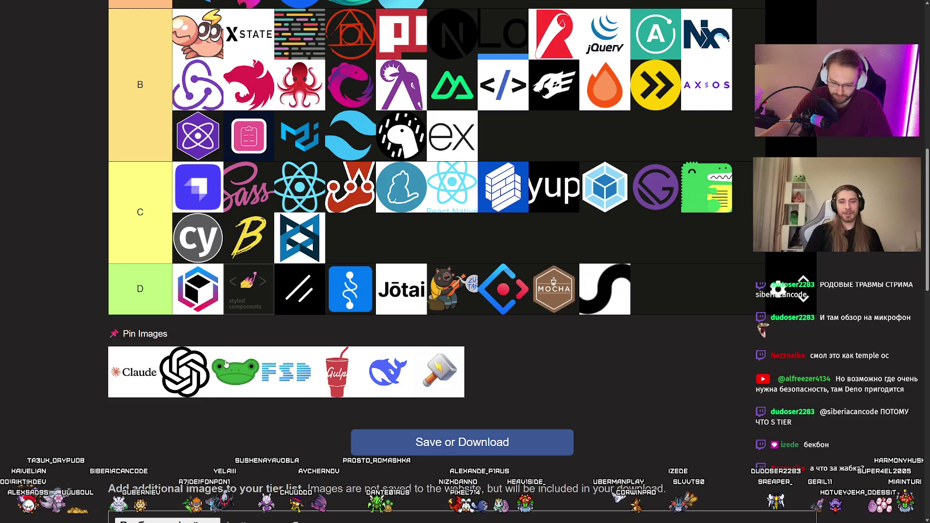
Add the frog and FSD logos to the end of tier S
scroll(194, 370, up, 5)
mouse_move(230, 368)
mouse_down()
mouse_move(193, 369)
mouse_move(198, 78)
mouse_up()
scroll(230, 410, down, 5)
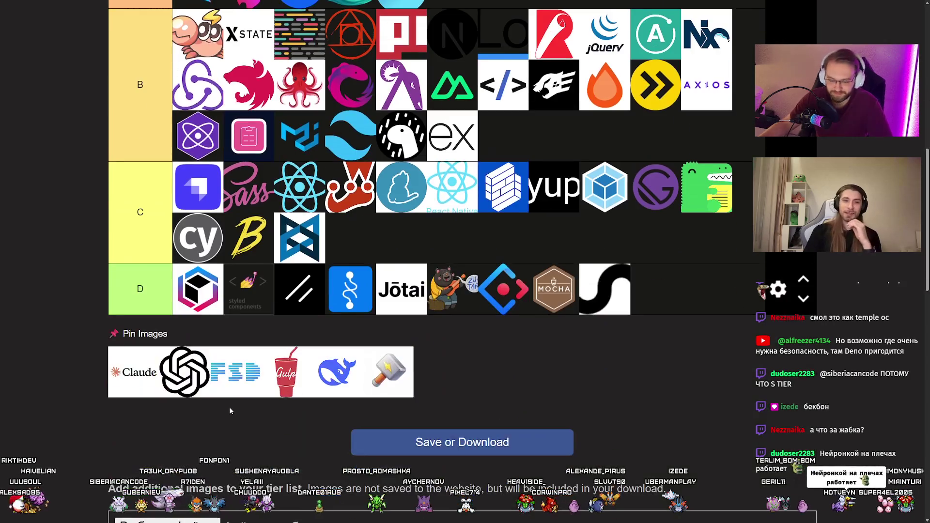
mouse_move(242, 375)
mouse_down()
mouse_move(243, 367)
mouse_move(261, 368)
mouse_move(217, 366)
mouse_move(578, 201)
mouse_move(502, 135)
mouse_up()
scroll(228, 368, up, 5)
scroll(438, 275, down, 4)
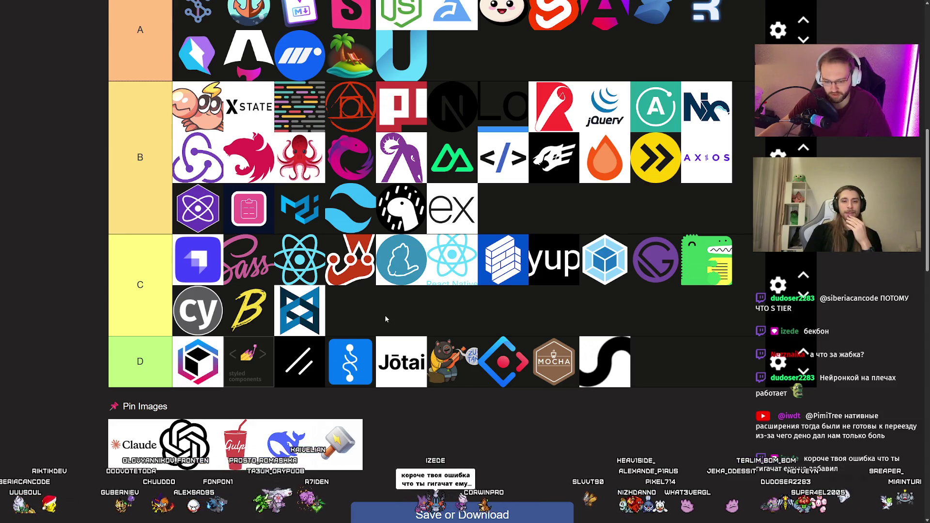
scroll(382, 315, up, 5)
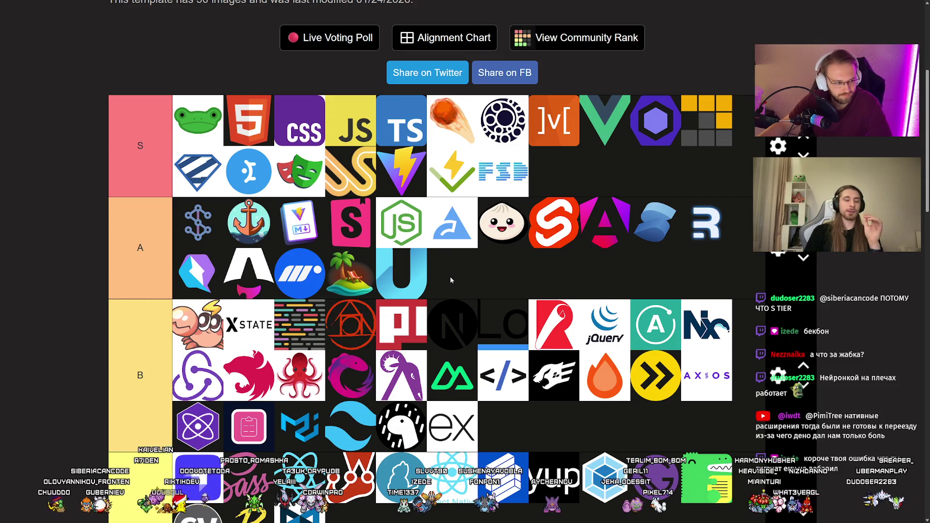
Place Gulp in tier C beside Backbone and the hammer logo at the end of tier S
scroll(450, 280, down, 5)
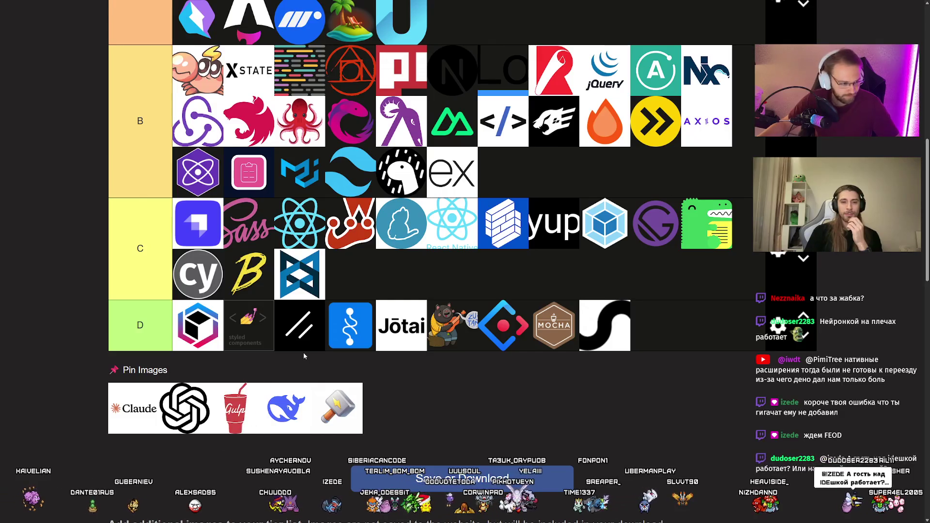
mouse_move(235, 410)
mouse_down()
mouse_move(382, 266)
mouse_move(374, 302)
mouse_up()
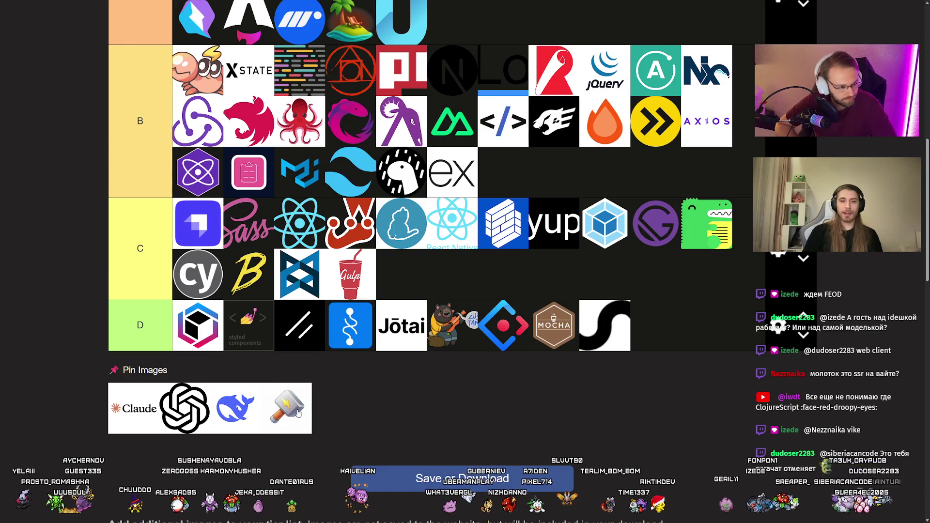
mouse_move(297, 412)
mouse_down()
mouse_move(430, 301)
mouse_move(555, 174)
mouse_up()
Drop Claude back into the pool, leaving Claude, OpenAI and DeepSeek unplaced
scroll(430, 301, up, 5)
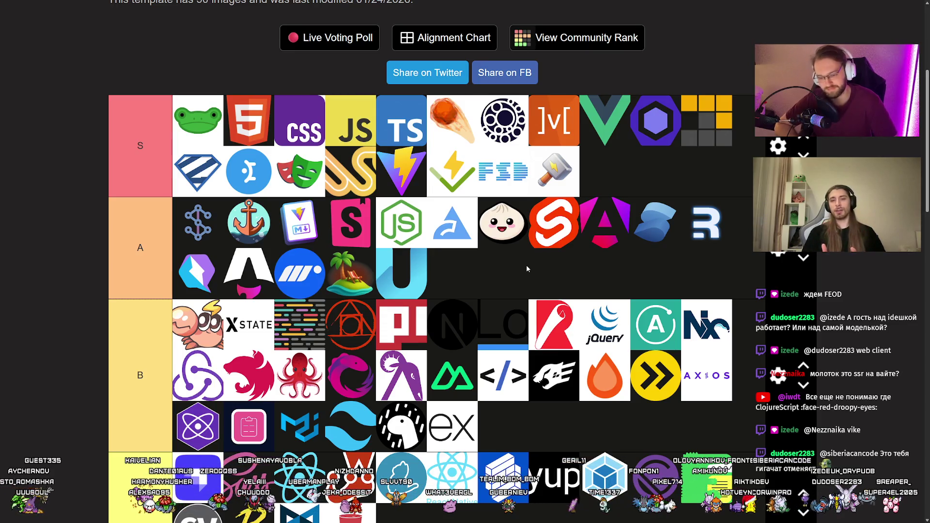
scroll(518, 260, down, 6)
scroll(509, 301, up, 6)
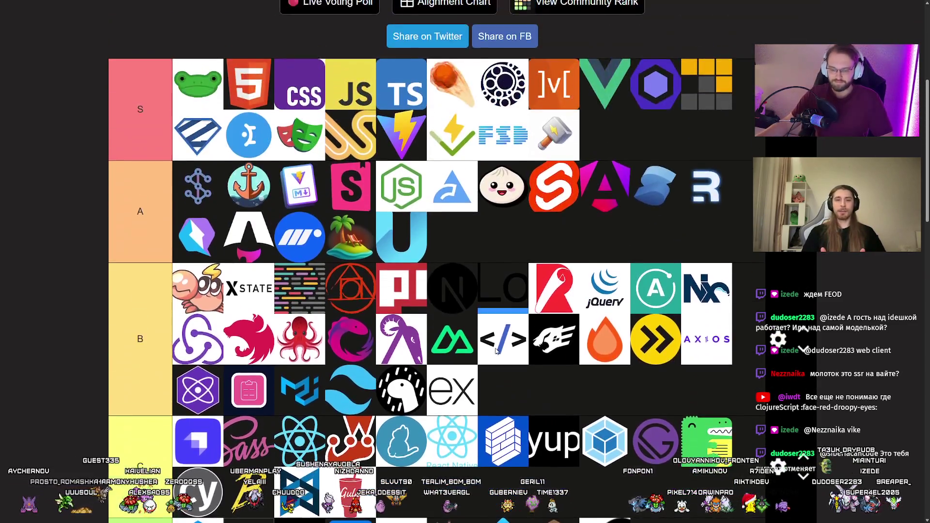
scroll(497, 349, down, 5)
mouse_move(133, 445)
mouse_down()
mouse_move(664, 364)
mouse_move(101, 432)
mouse_move(117, 439)
mouse_up()
scroll(409, 417, up, 2)
scroll(409, 417, up, 2)
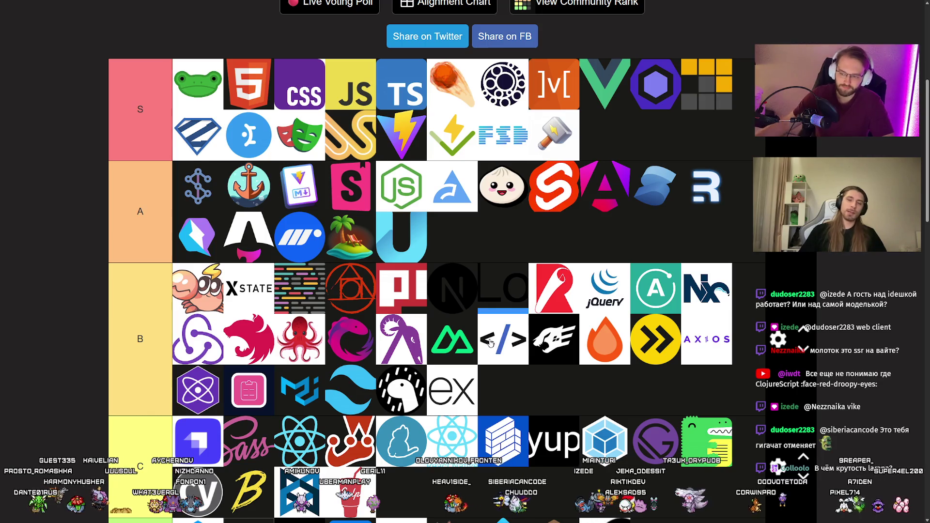
scroll(484, 262, down, 5)
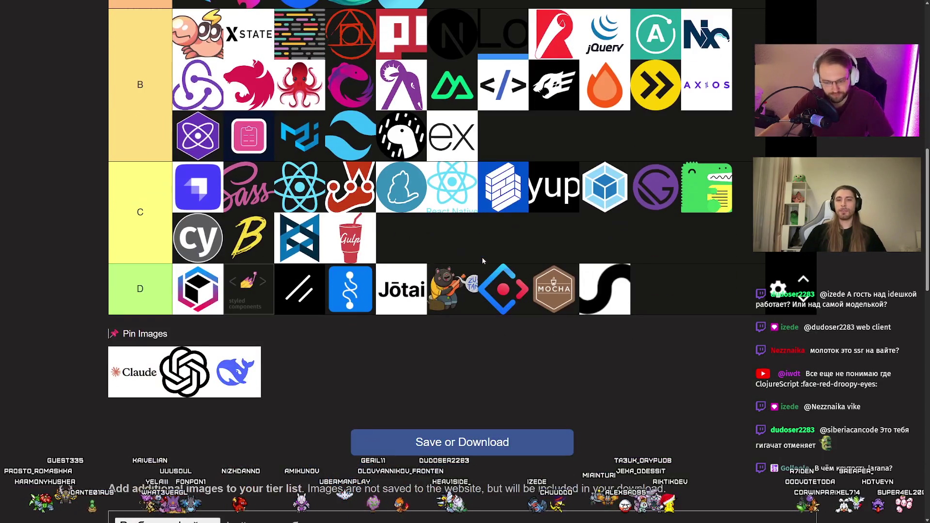
scroll(484, 243, up, 5)
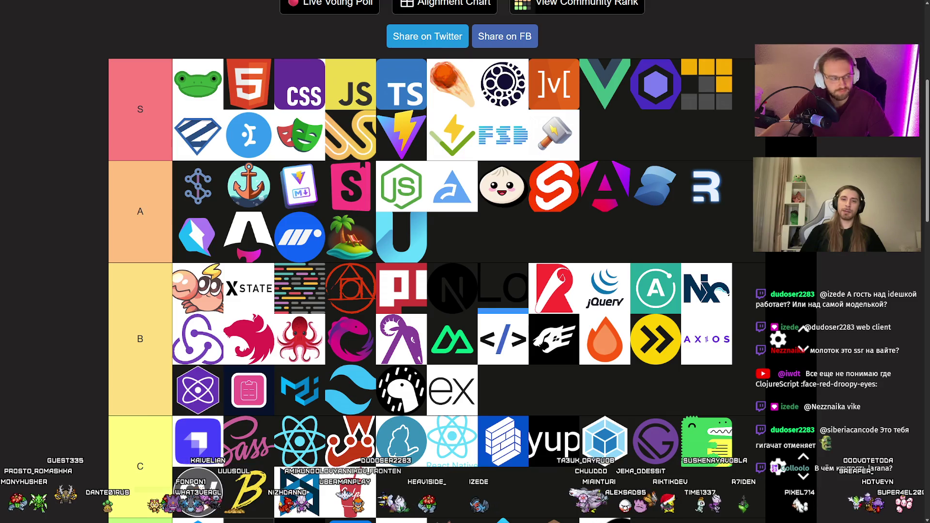